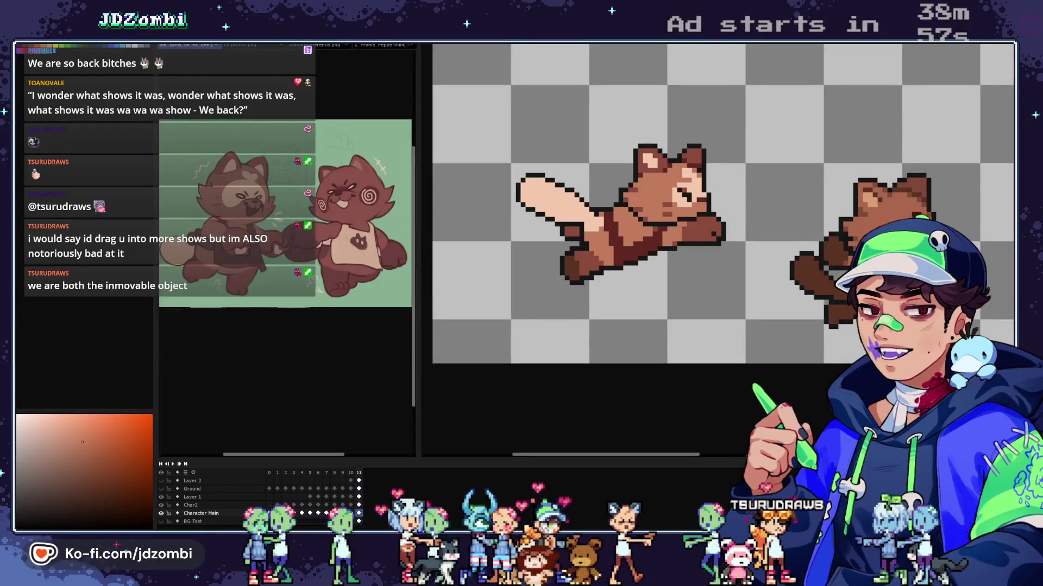
Step: Pick a brown shade and repaint three pixels on the leaping tanuki's arm lighter
scroll(659, 212, "up", 3)
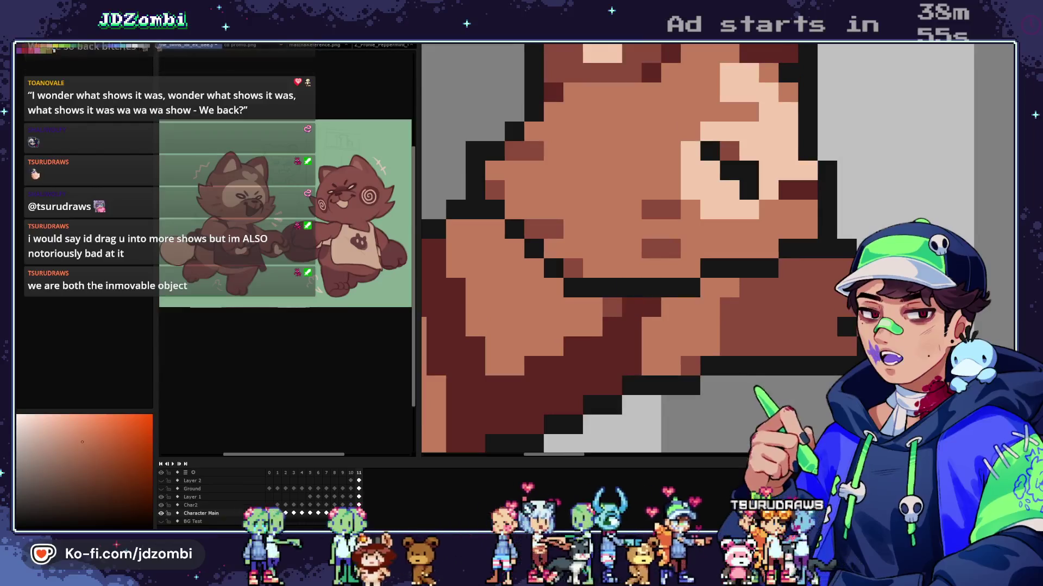
scroll(717, 250, "down", 5)
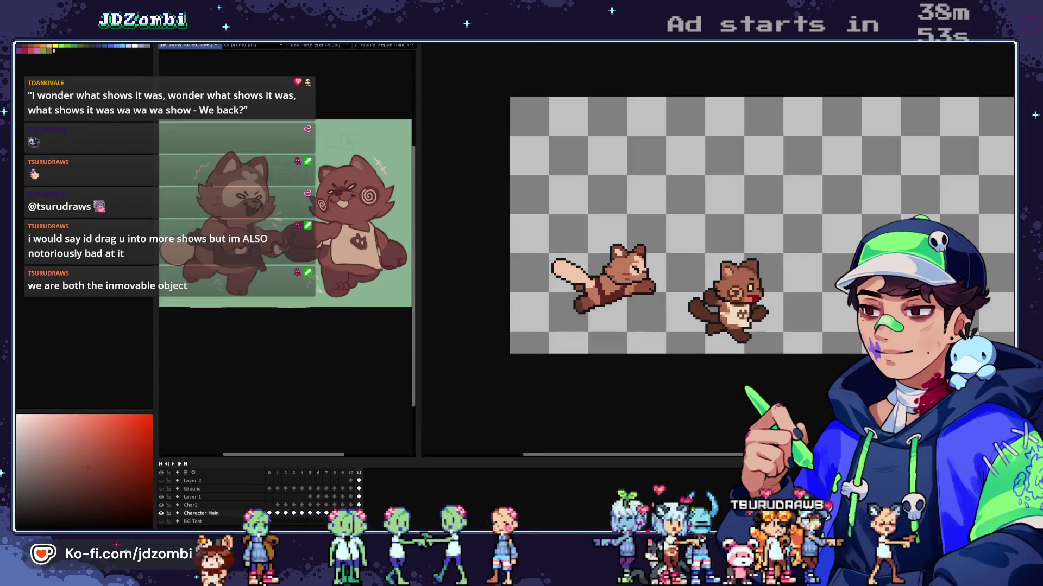
scroll(624, 262, "down", 3)
scroll(619, 267, "up", 4)
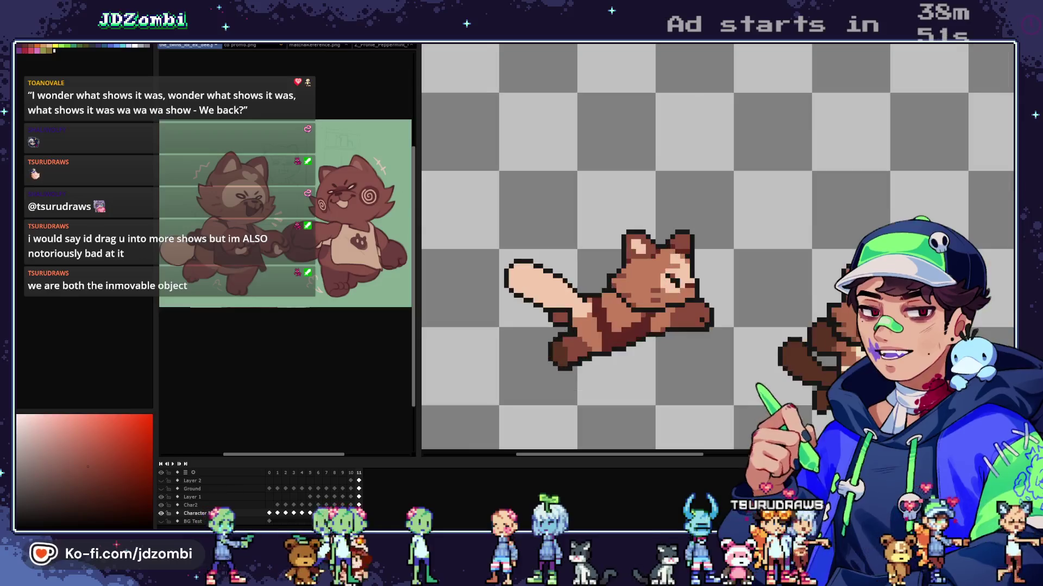
scroll(624, 326, "up", 2)
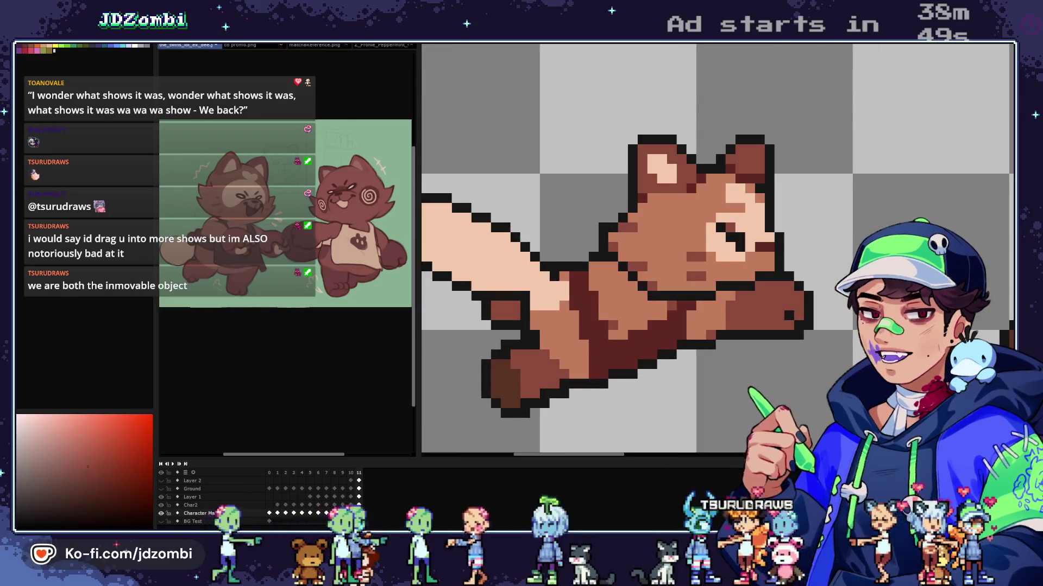
left_click(607, 264, "alt")
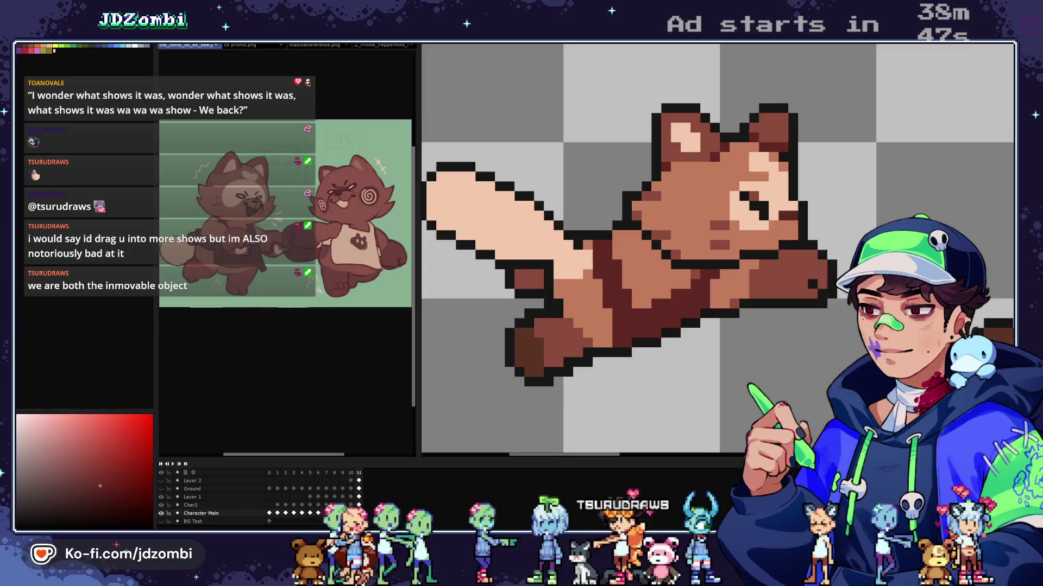
scroll(583, 300, "up", 2)
scroll(624, 250, "down", 3)
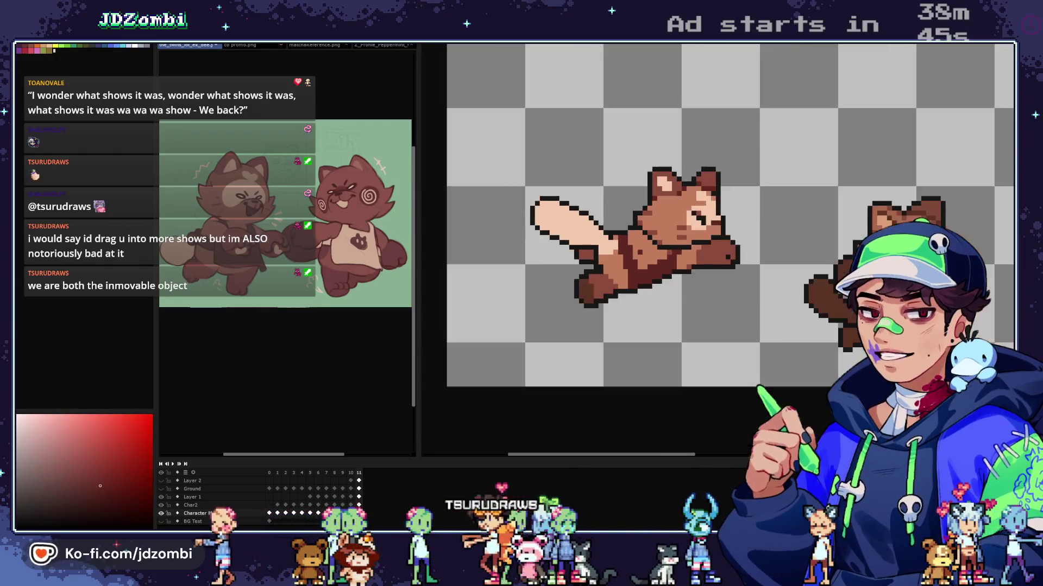
scroll(624, 250, "up", 2)
scroll(590, 245, "up", 1)
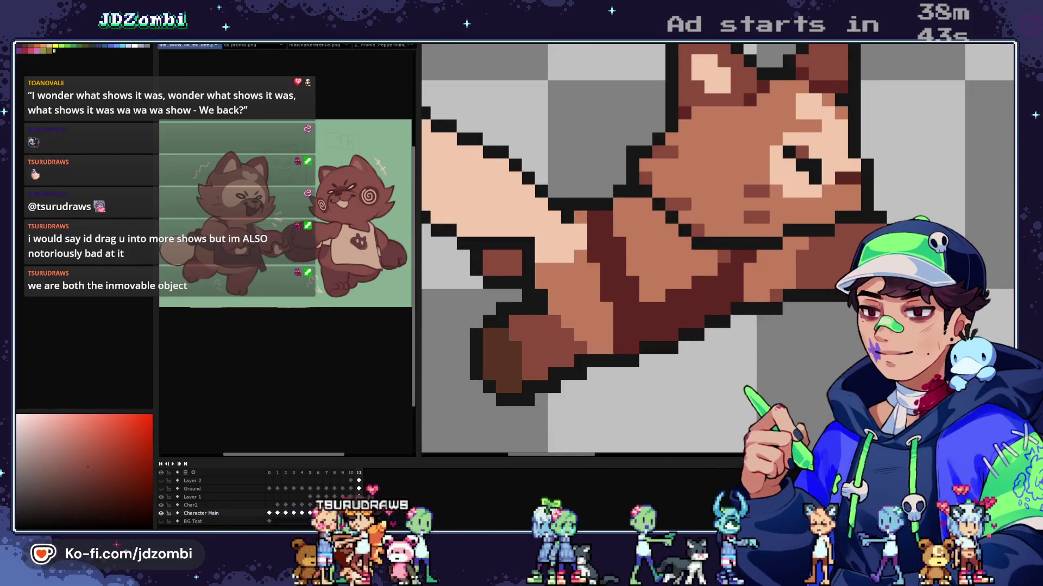
left_click(588, 256)
left_click(606, 283)
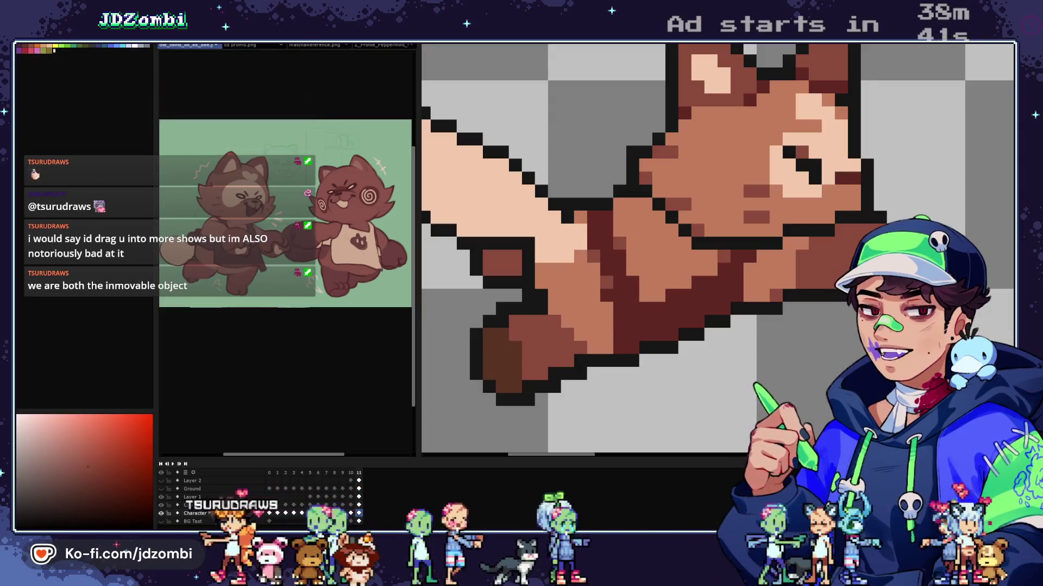
left_click(620, 348)
Step: Darken one pixel on the leaping tanuki's body
left_click(646, 296)
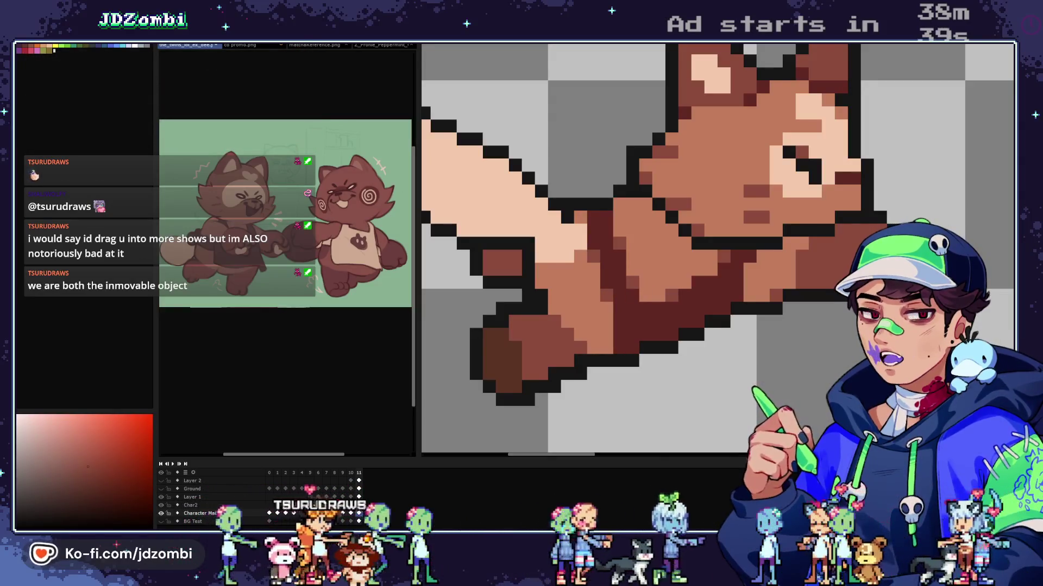
scroll(645, 296, "down", 5)
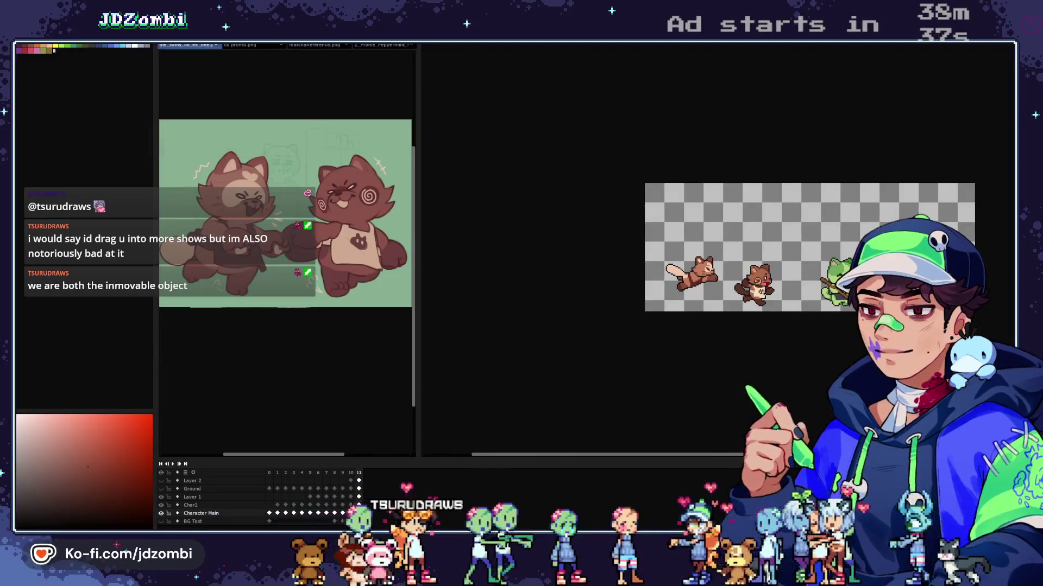
scroll(707, 274, "up", 5)
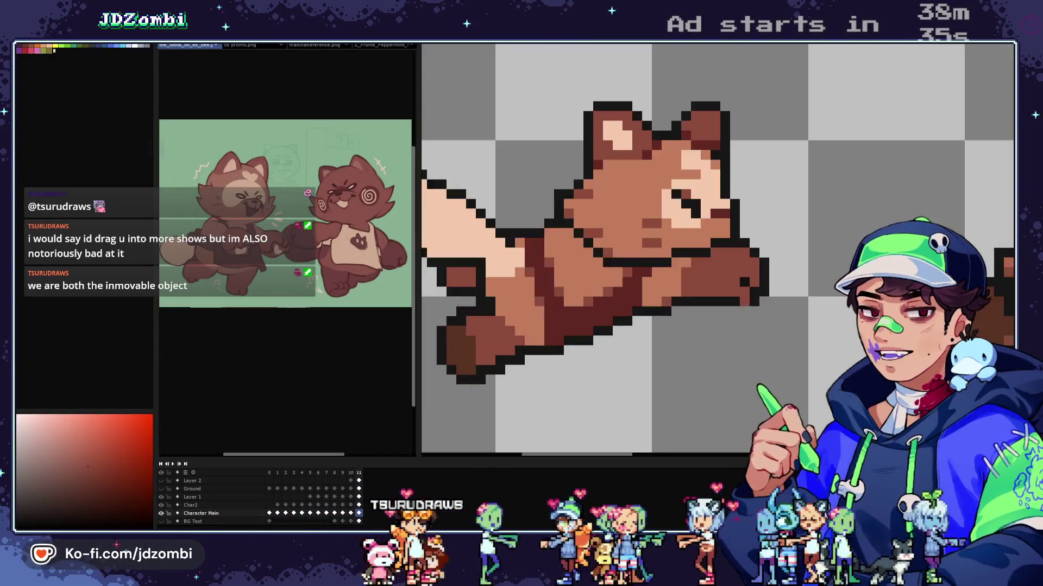
scroll(761, 255, "up", 2)
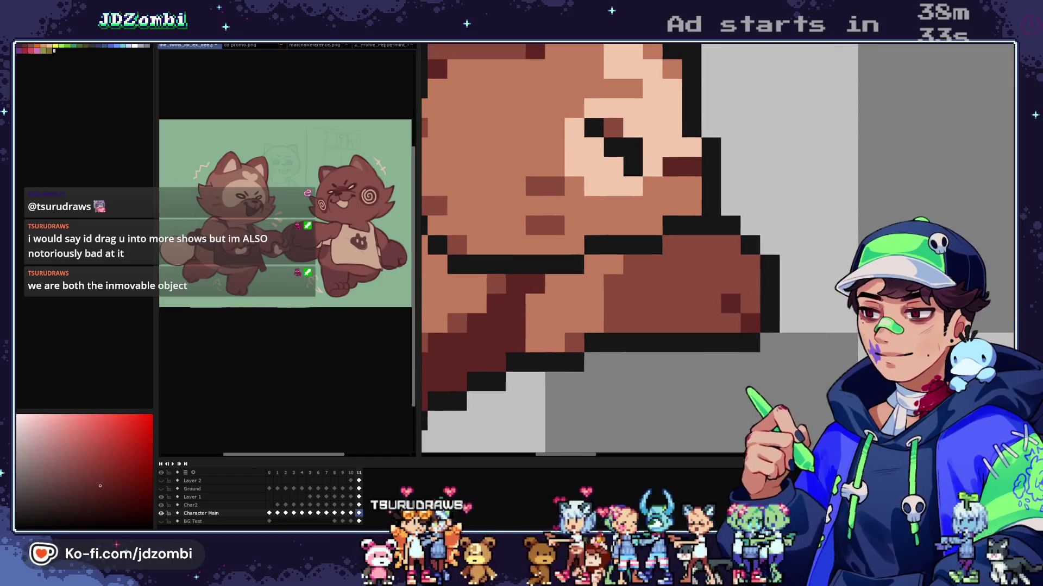
scroll(760, 255, "down", 5)
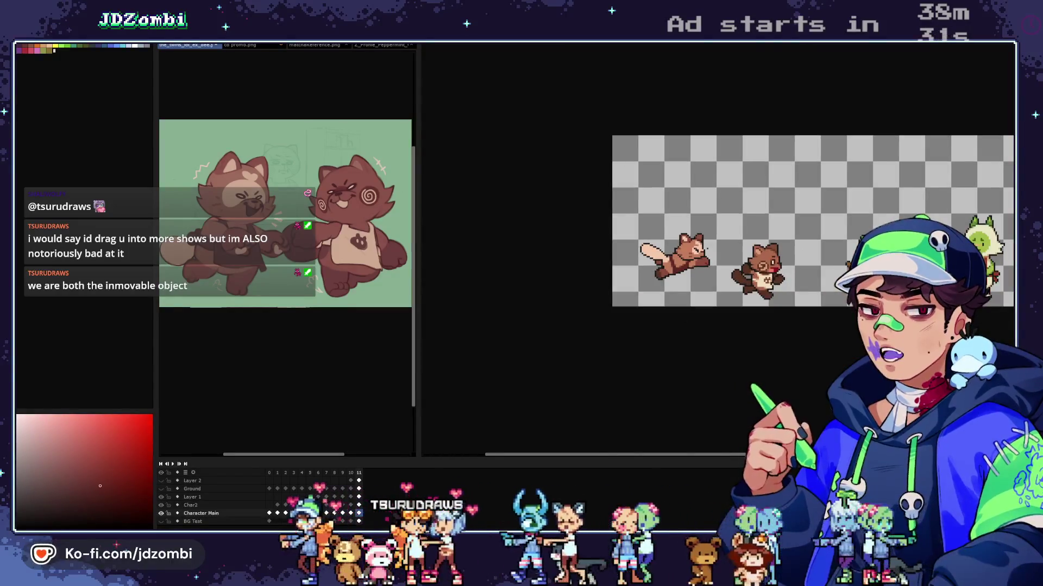
scroll(708, 260, "up", 5)
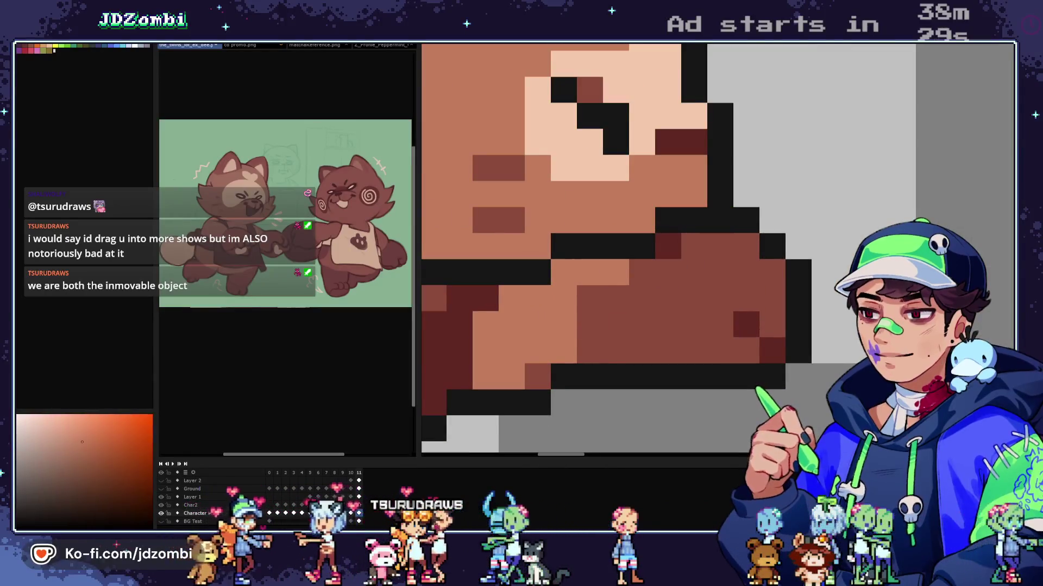
scroll(668, 325, "down", 5)
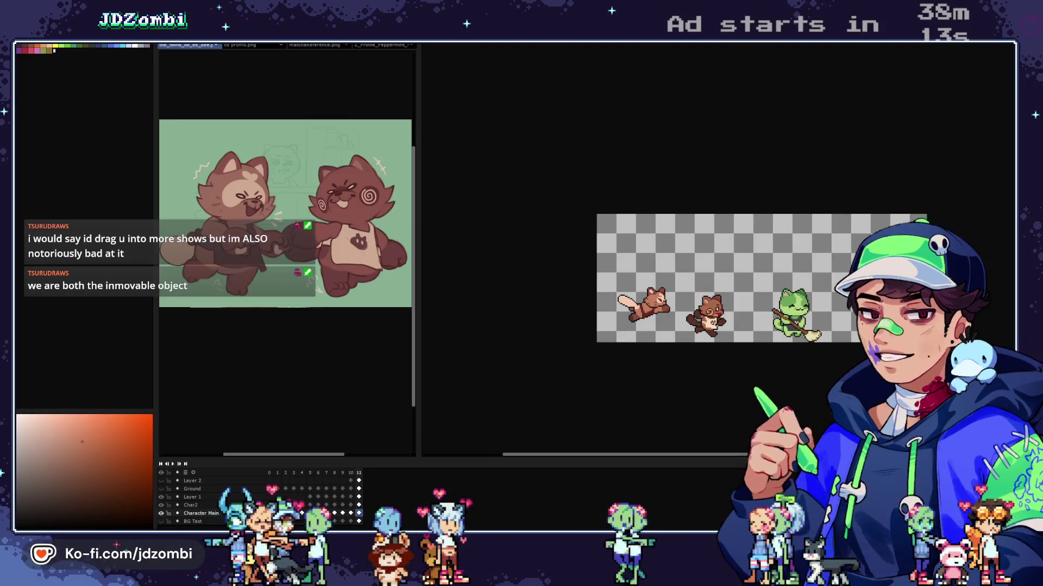
scroll(670, 305, "up", 2)
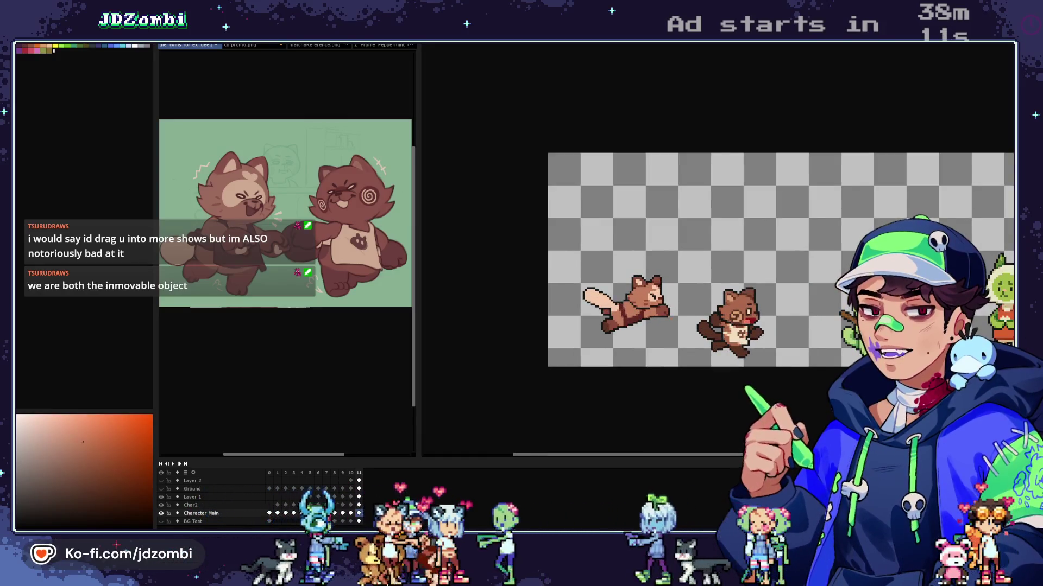
scroll(753, 317, "up", 2)
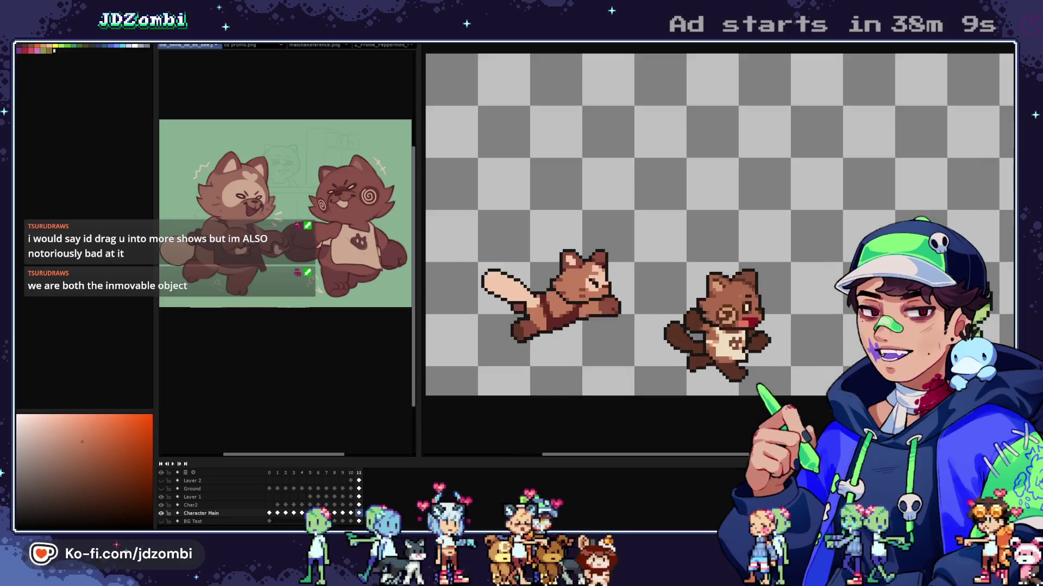
scroll(696, 326, "up", 3)
scroll(696, 326, "up", 2)
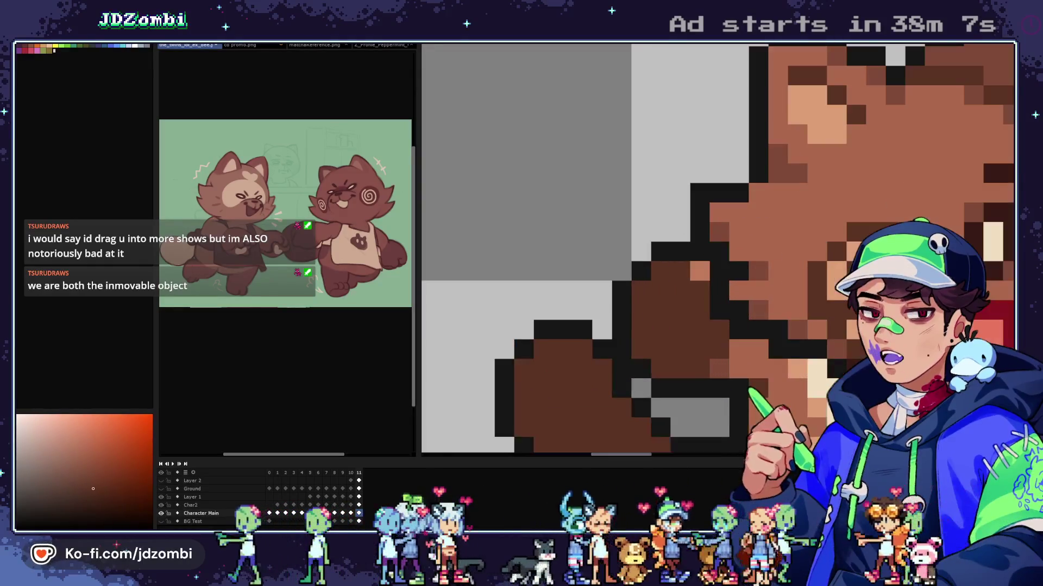
left_click_drag(706, 272, 617, 234)
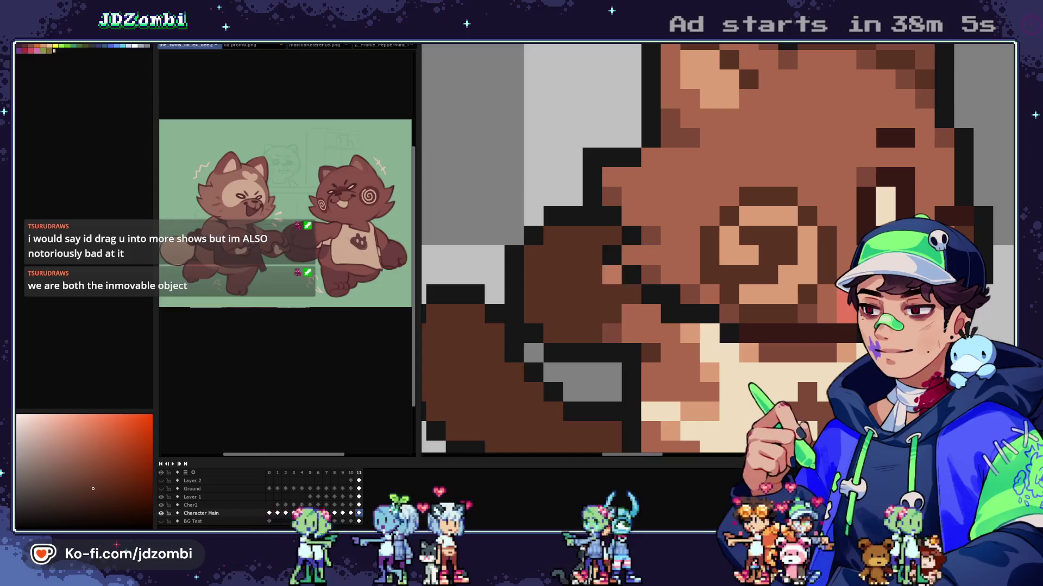
key("x")
key("x")
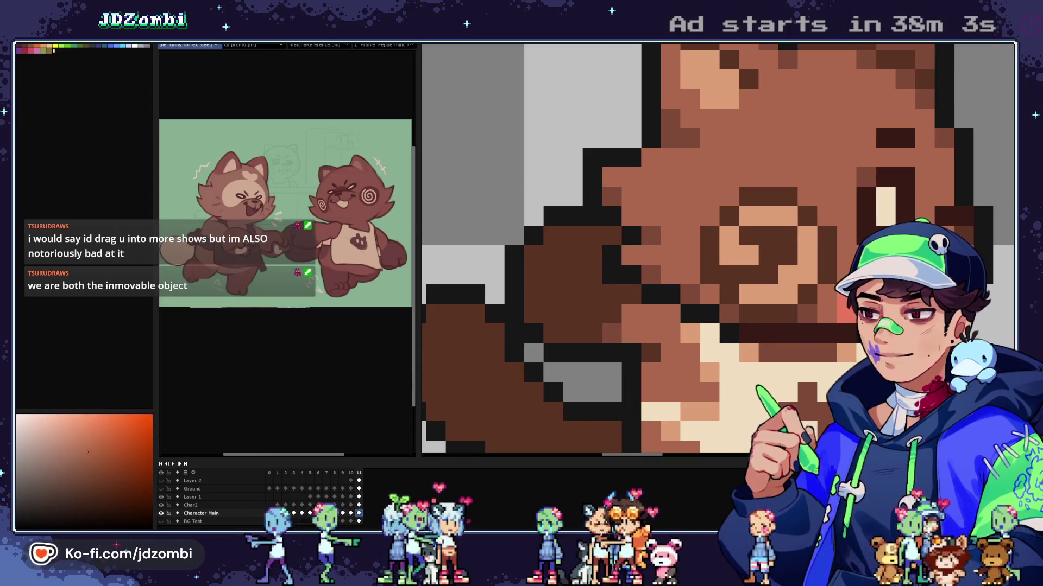
scroll(716, 250, "down", 10)
scroll(717, 261, "down", 1)
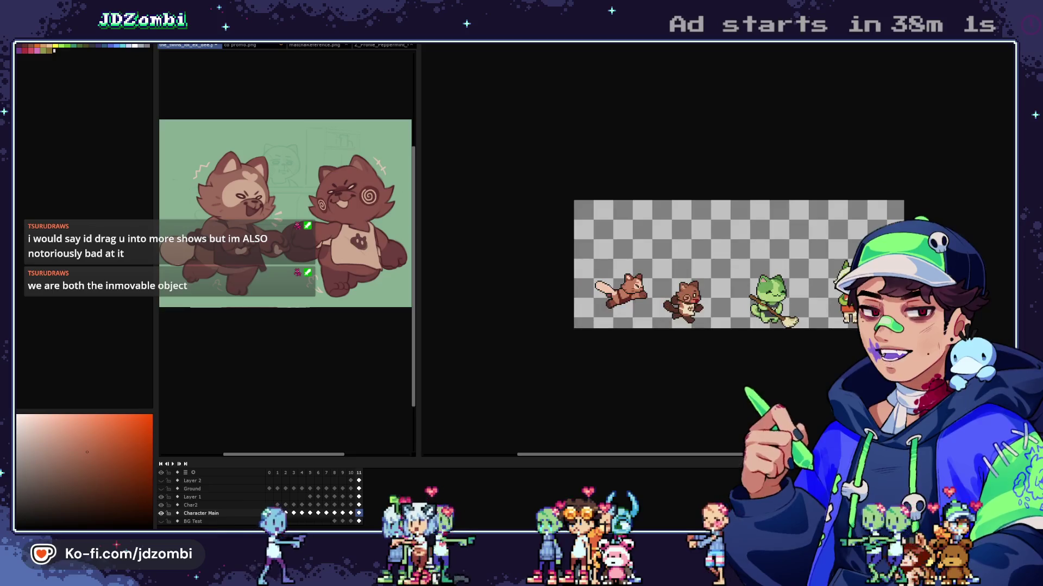
scroll(687, 304, "up", 2)
scroll(687, 304, "up", 1)
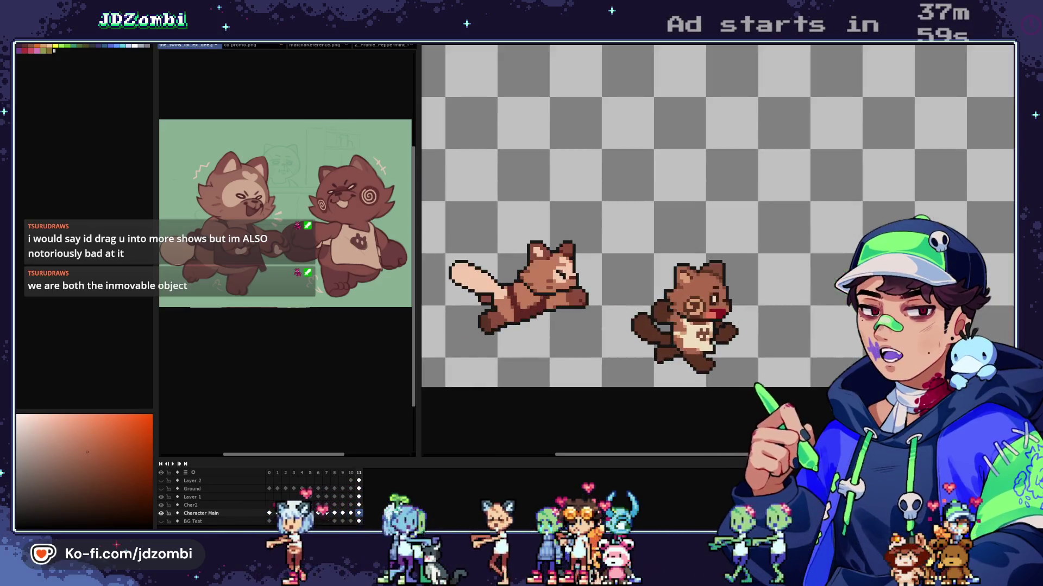
scroll(687, 304, "up", 1)
scroll(687, 304, "up", 1)
scroll(687, 304, "down", 1)
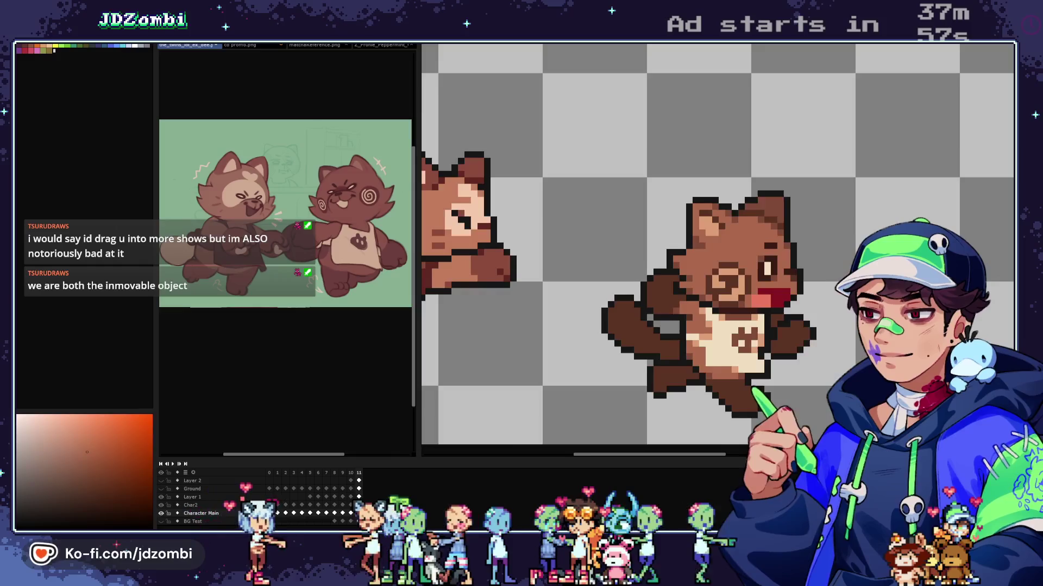
Step: Marquee-select the standing tanuki's head, muzzle and left cheek
scroll(711, 313, "up", 1)
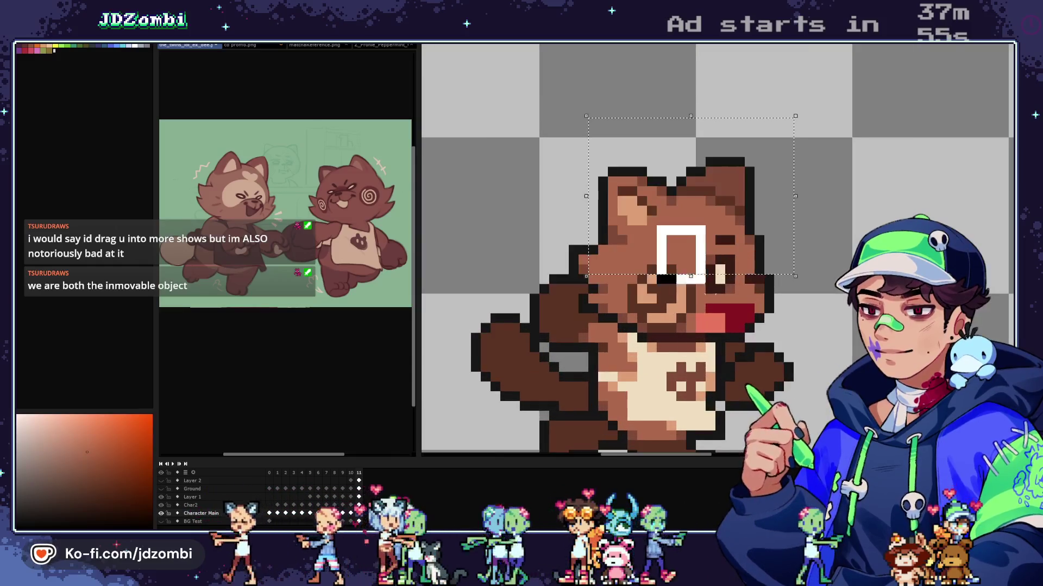
mouse_move(657, 229)
left_mouse_down()
mouse_move(768, 347)
mouse_move(784, 333)
left_mouse_up()
left_click_drag(793, 275, 589, 117)
left_click_drag(646, 274, 783, 343)
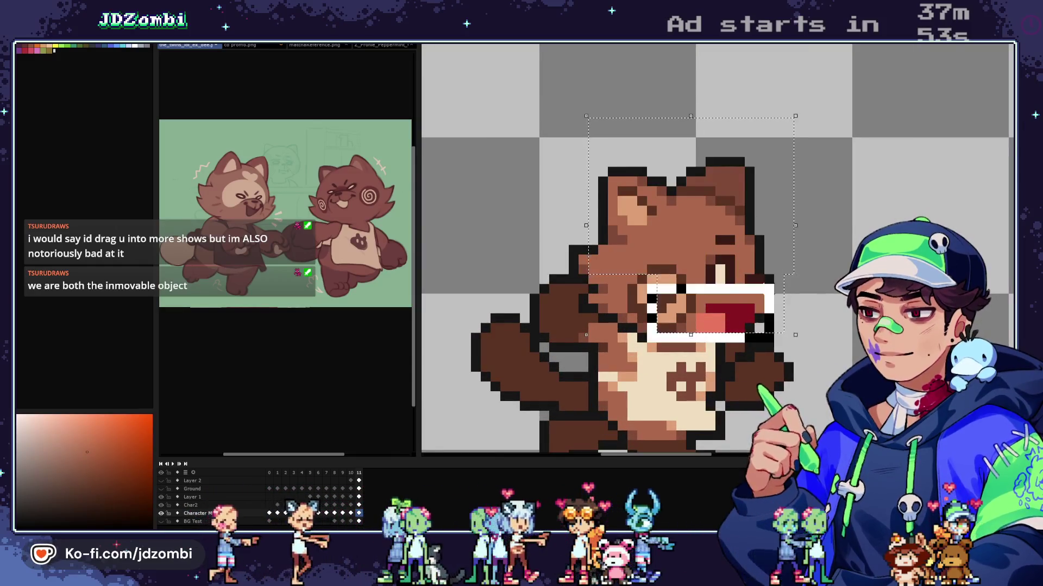
left_click_drag(617, 275, 646, 332)
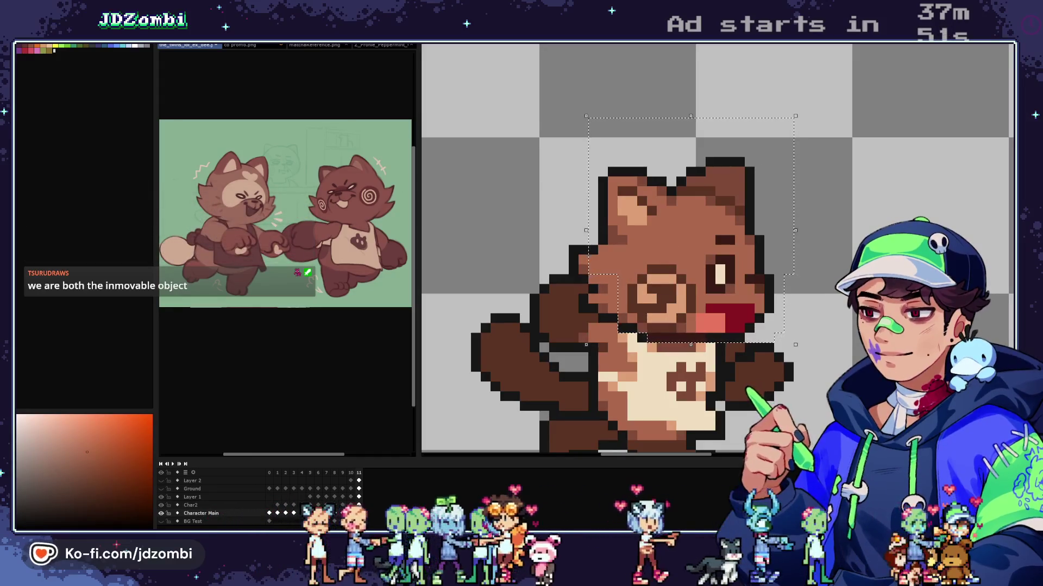
scroll(646, 325, "up", 1)
left_click_drag(587, 261, 588, 307)
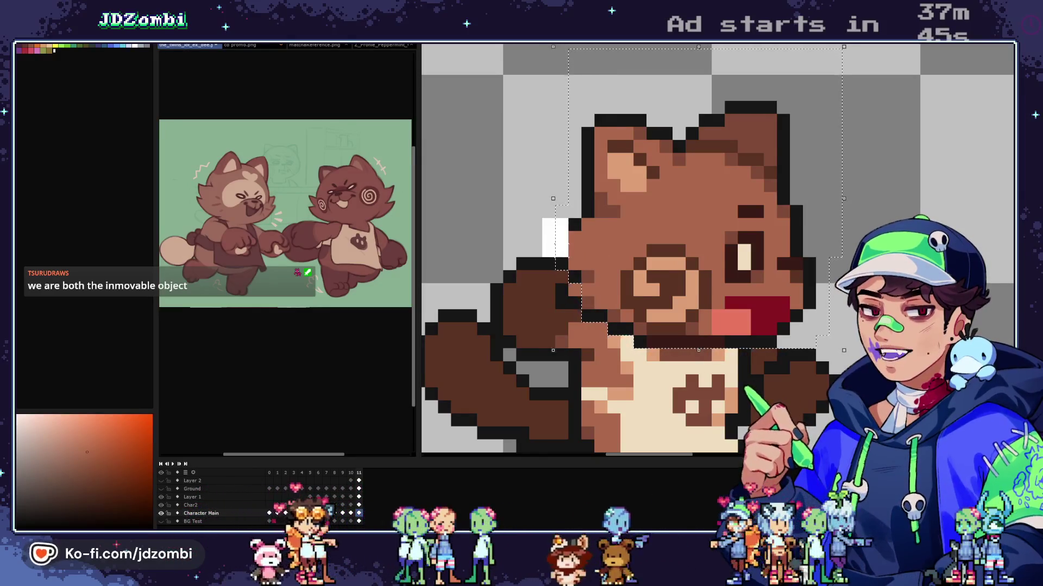
left_click_drag(543, 217, 581, 310)
Step: Play the running animation and make Layer 1 the active layer
scroll(716, 249, "down", 3)
key("Return")
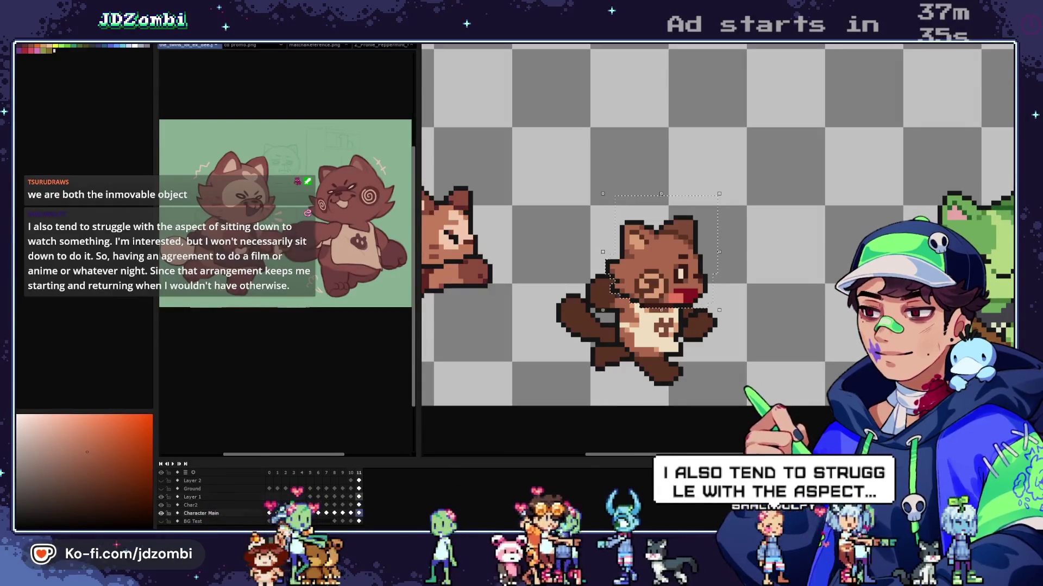
left_click(192, 497)
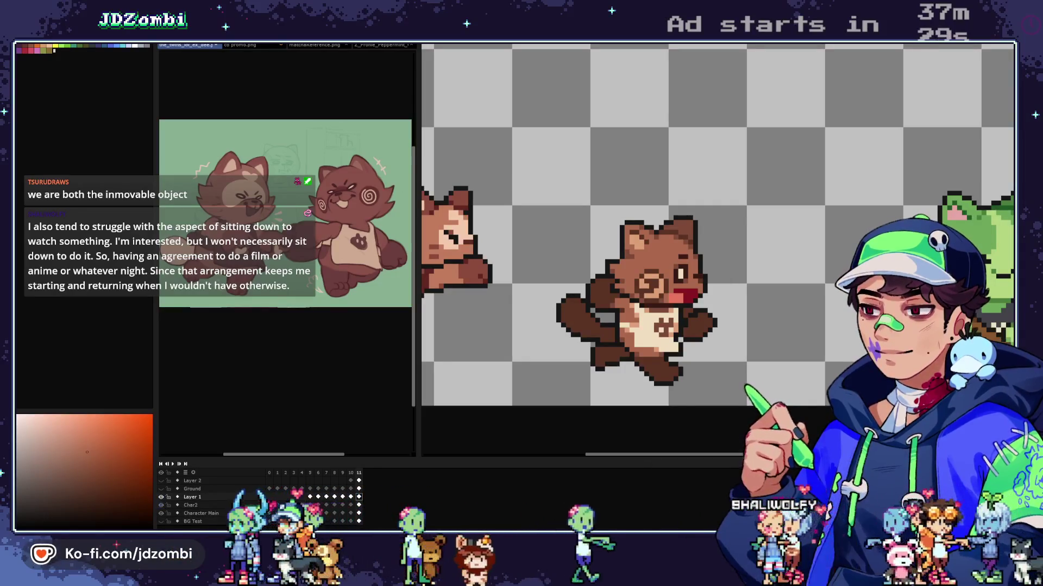
Step: Restore the selection around the tanuki's head and copy it
key("ctrl+z")
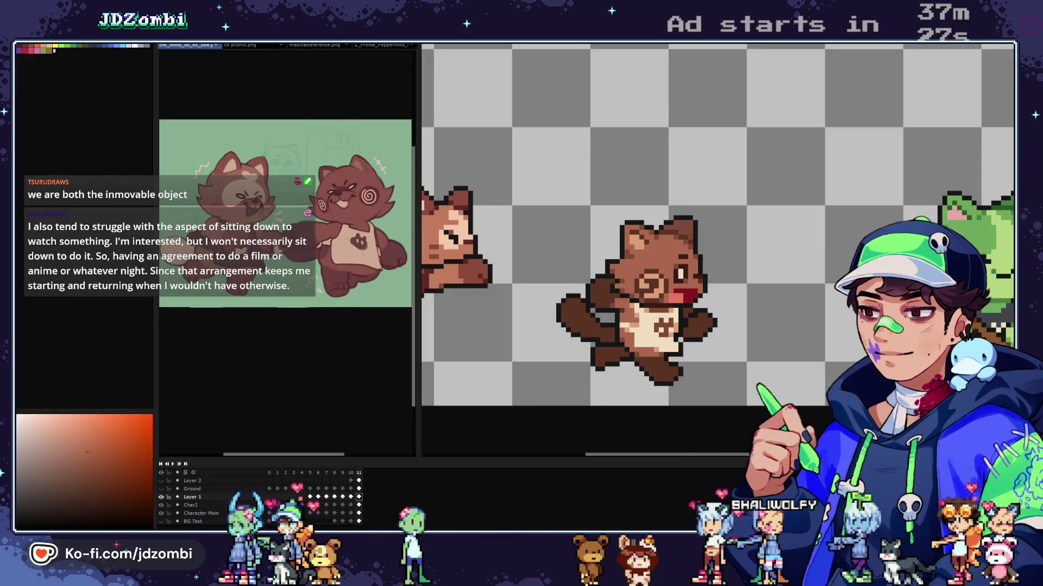
key("ctrl+z")
key("ctrl+y")
scroll(635, 298, "up", 1)
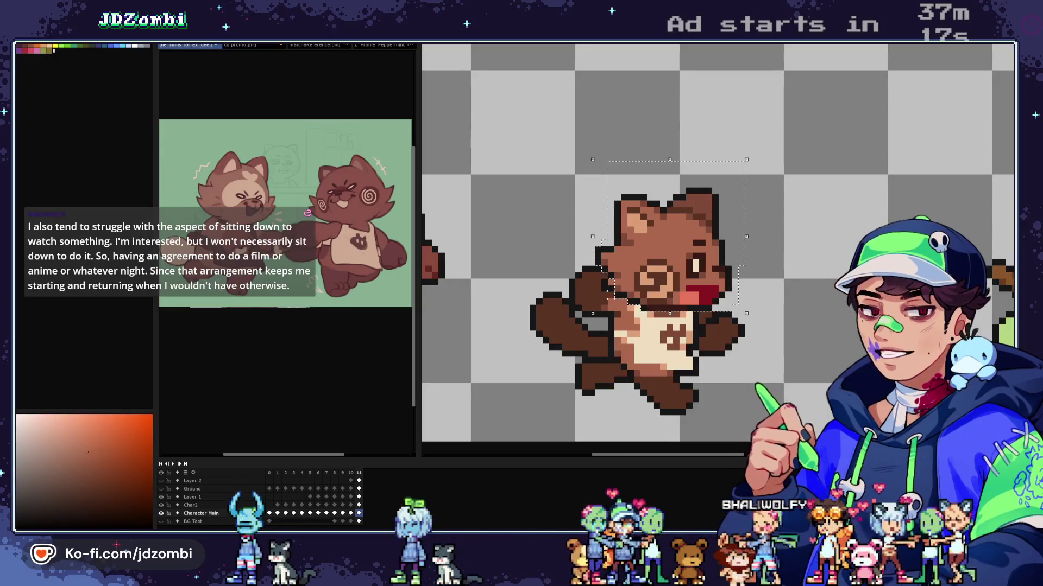
scroll(597, 272, "up", 1)
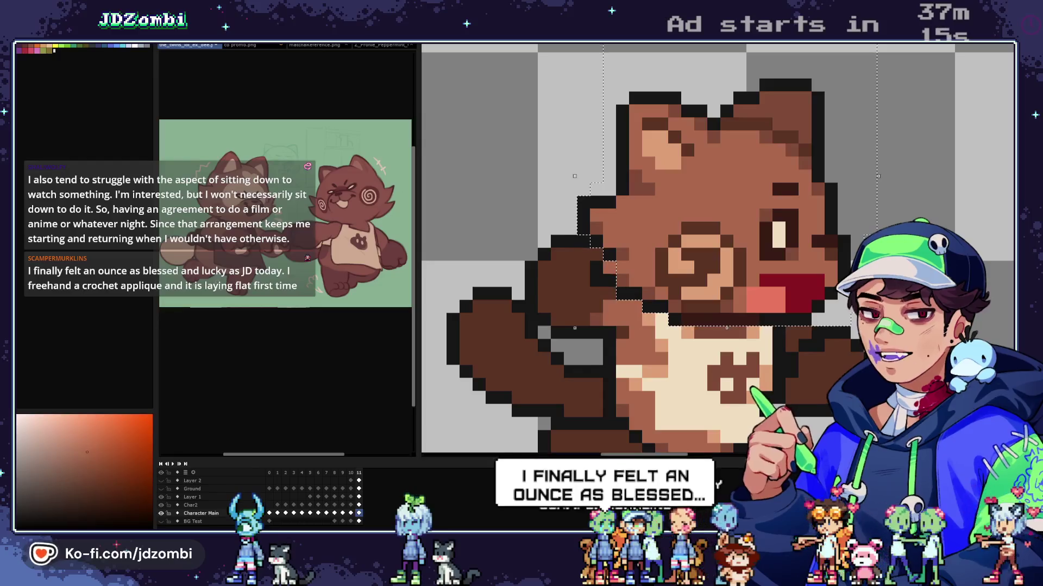
scroll(596, 266, "down", 3)
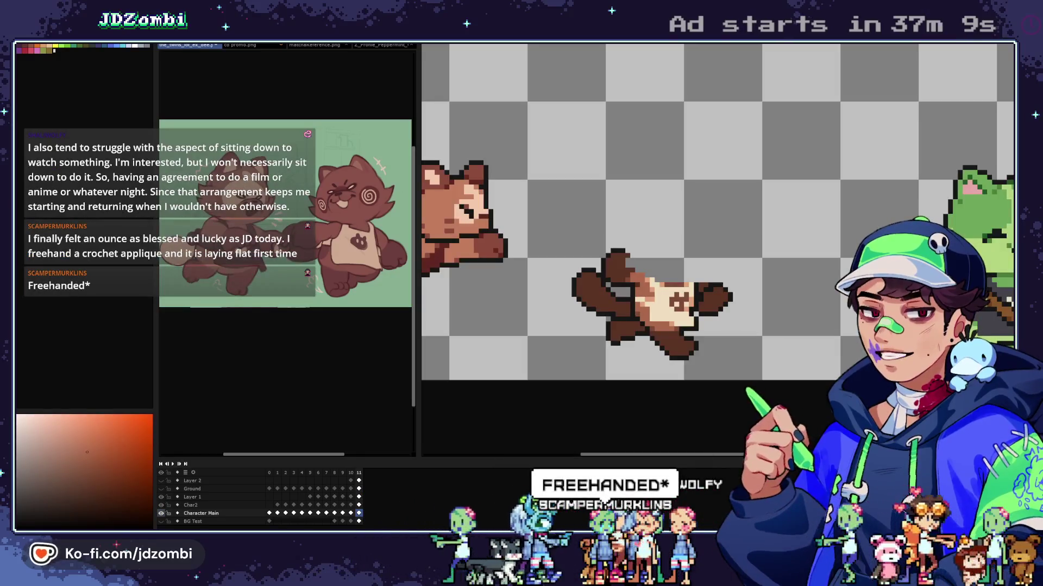
Step: Paste the head onto another layer with Character Main hidden, then select the surrounding area
left_click(160, 513)
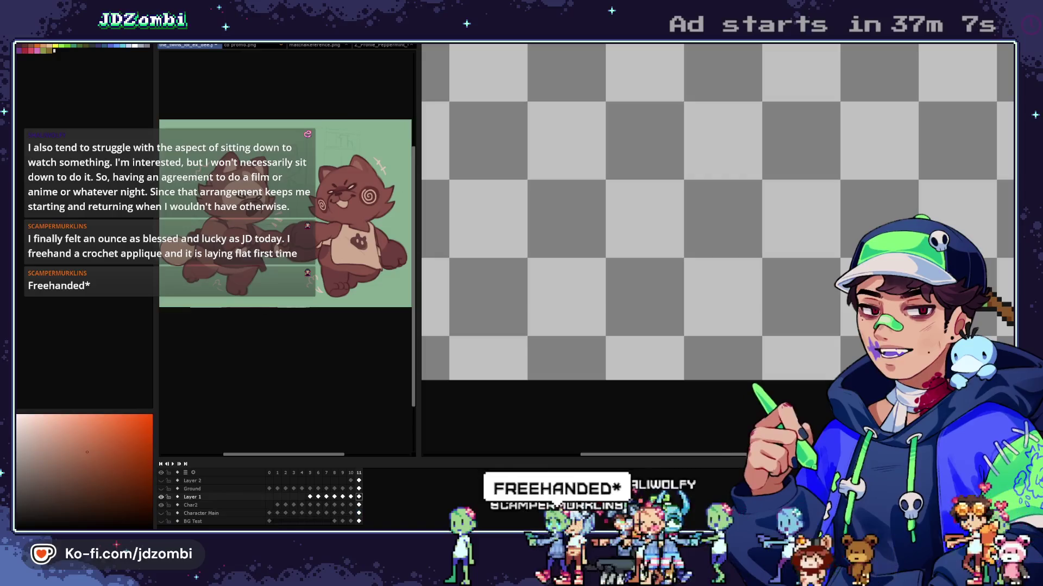
key("ctrl+v")
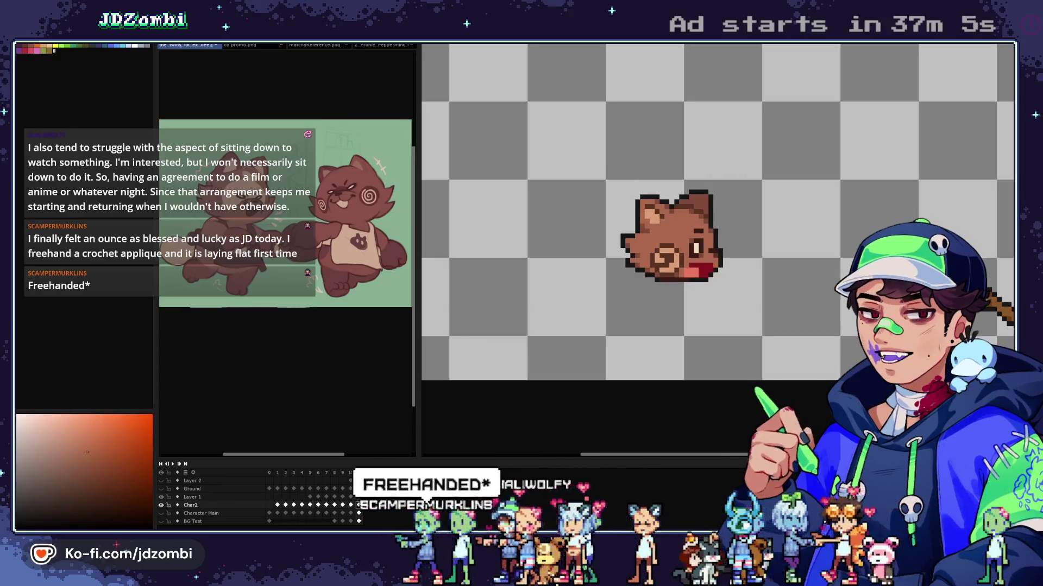
left_click(161, 513)
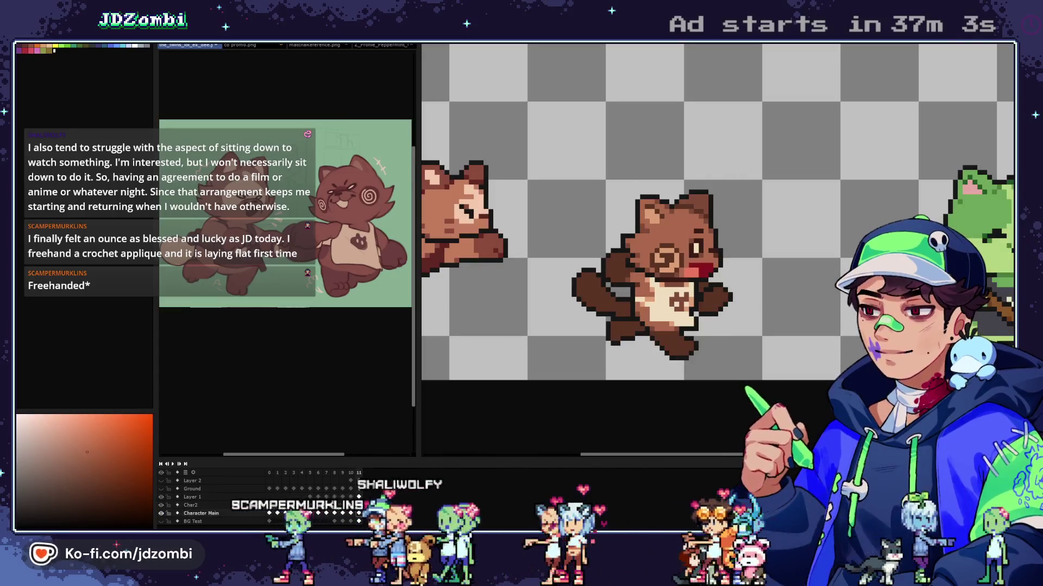
mouse_move(570, 174)
left_mouse_down()
mouse_move(730, 381)
mouse_move(753, 382)
left_mouse_up()
Step: Delete the extra body pixels so only the head remains, then switch to Char2
key("Delete")
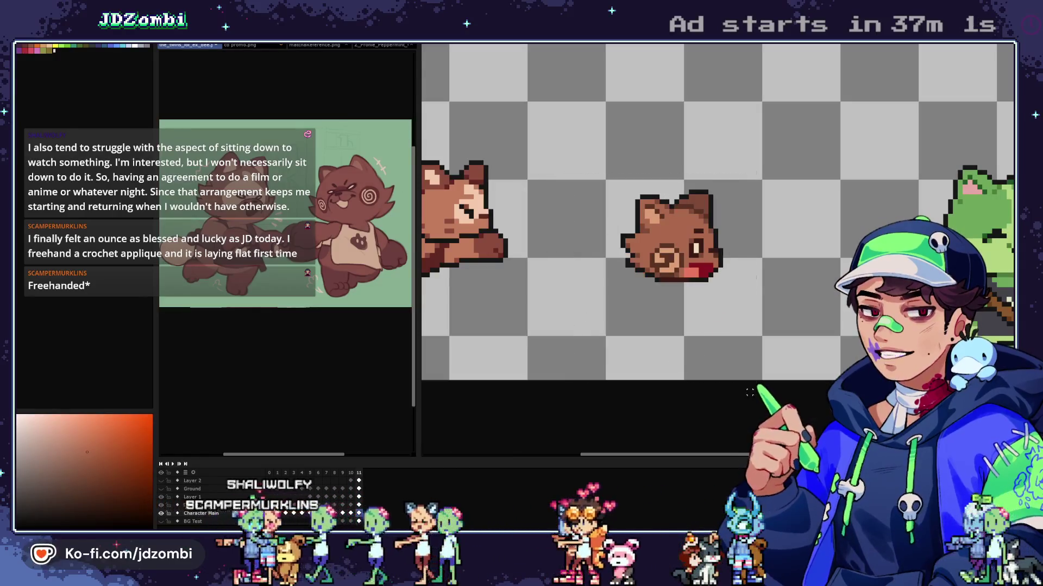
left_click(161, 505)
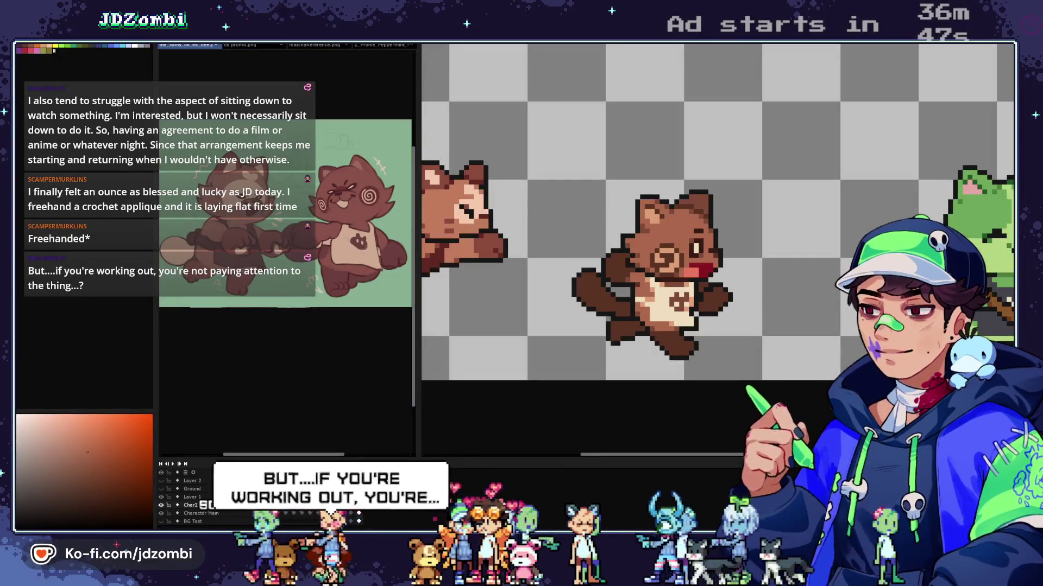
scroll(616, 304, "up", 1)
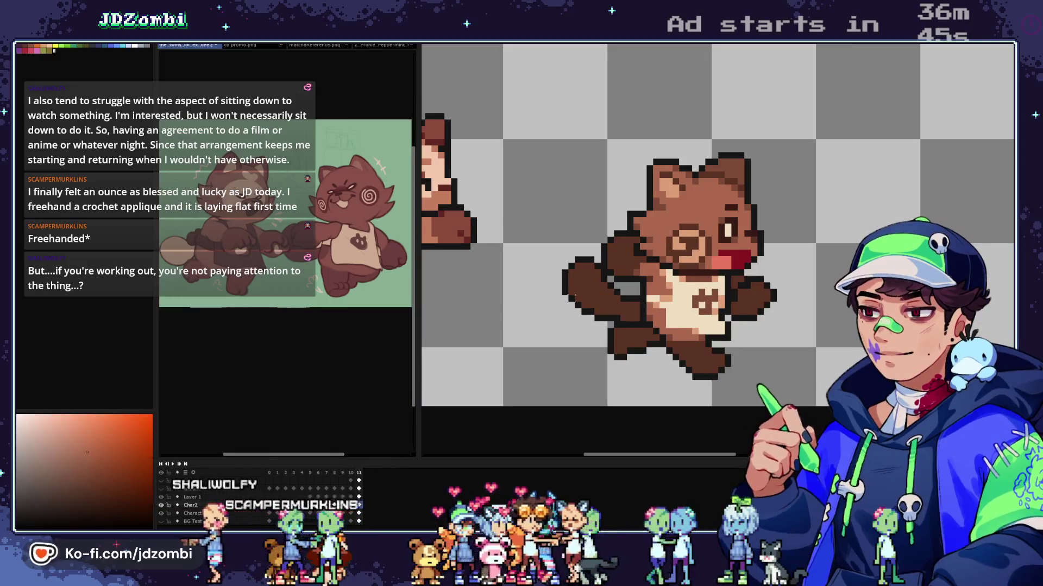
scroll(570, 297, "up", 2)
Step: Erase the raised paw and arm, then undo the erase on Character Main
left_click_drag(633, 215, 513, 347)
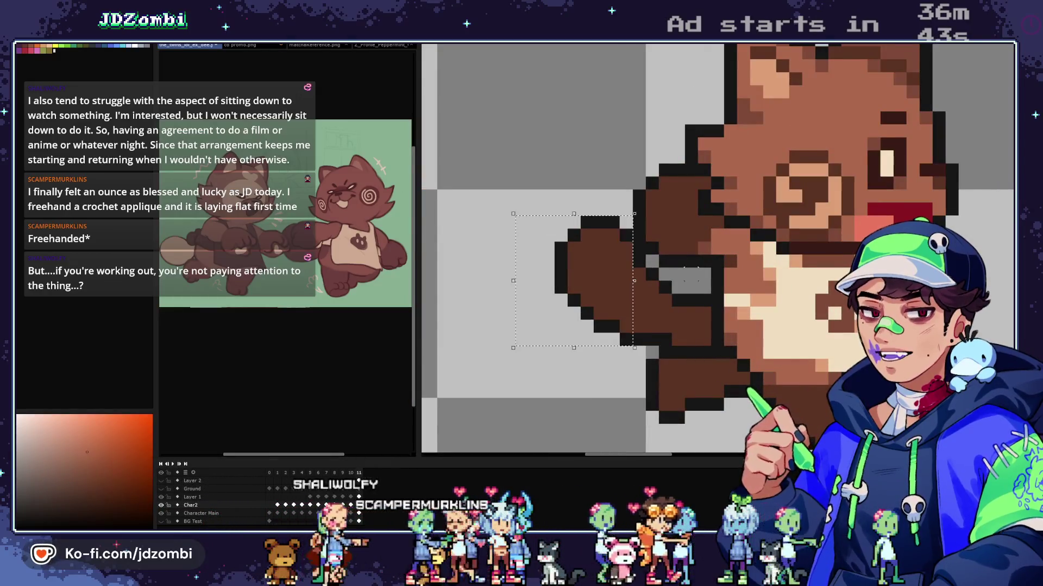
left_click_drag(703, 265, 612, 342)
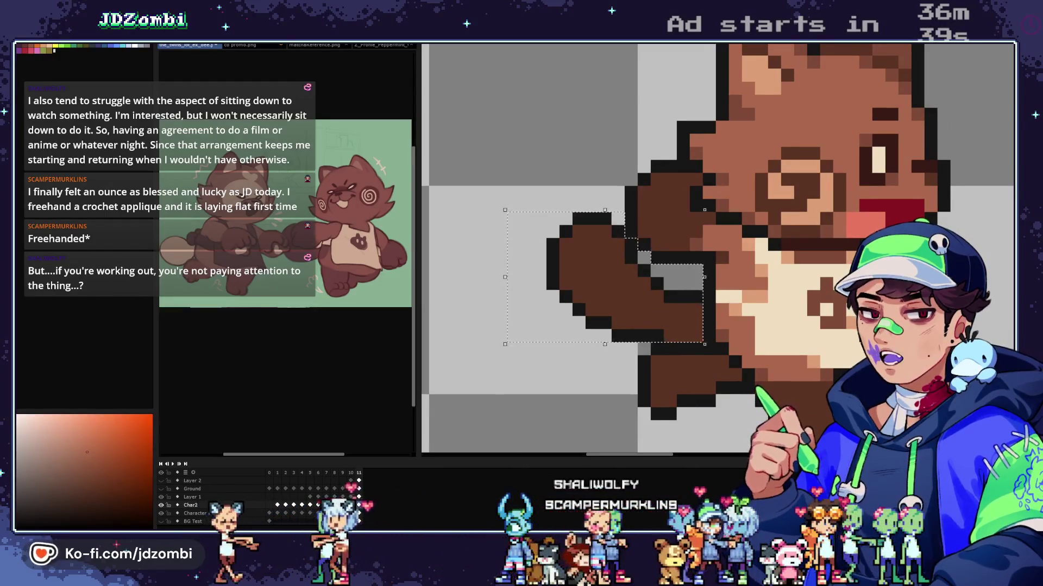
key("Delete")
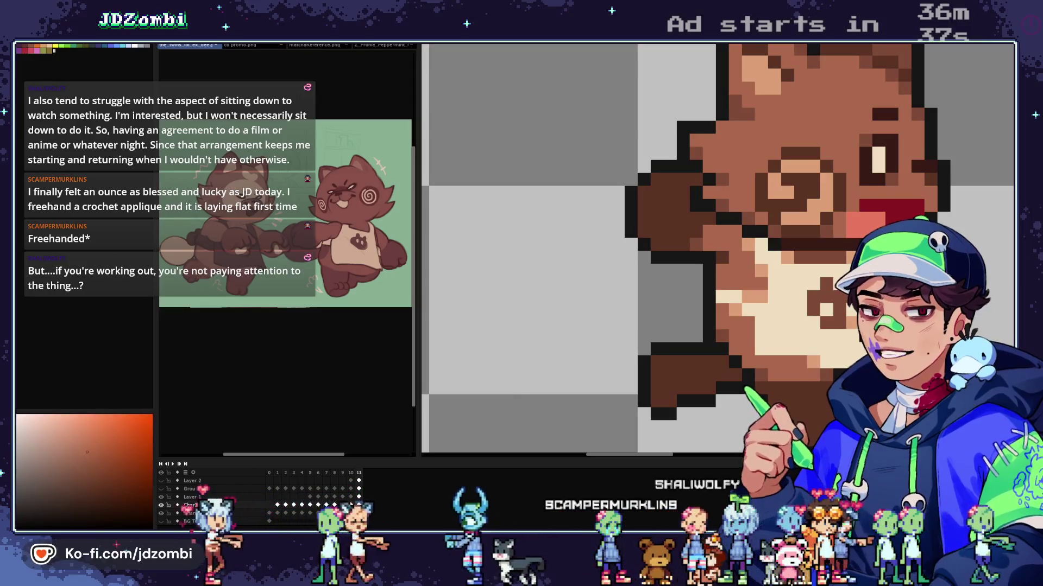
left_click(201, 513)
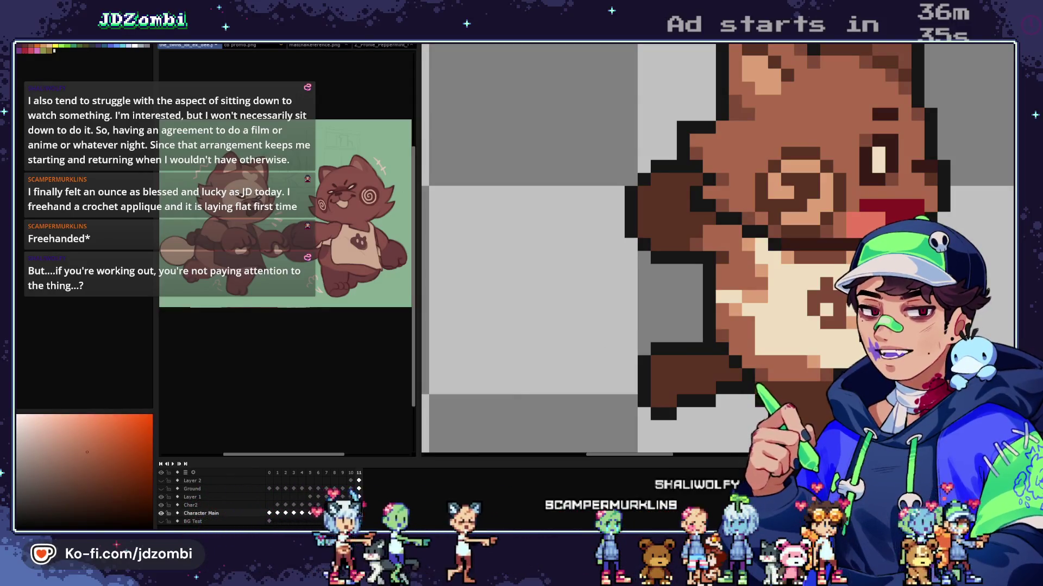
key("ctrl+z")
key("minus")
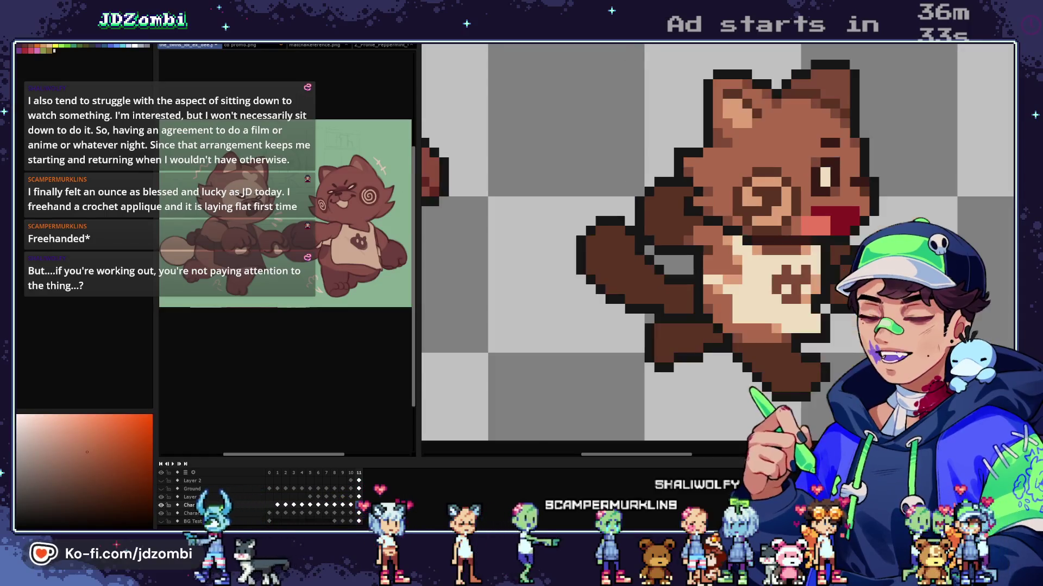
Step: Move the selected raised arm about 3 pixels left and commit it
left_click_drag(613, 156, 724, 267)
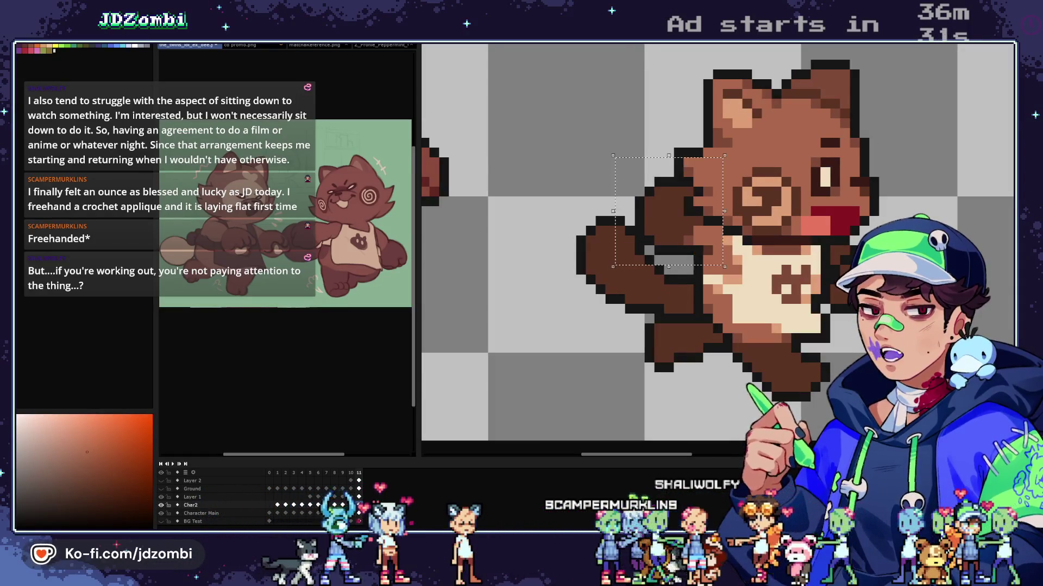
left_click_drag(630, 182, 601, 182)
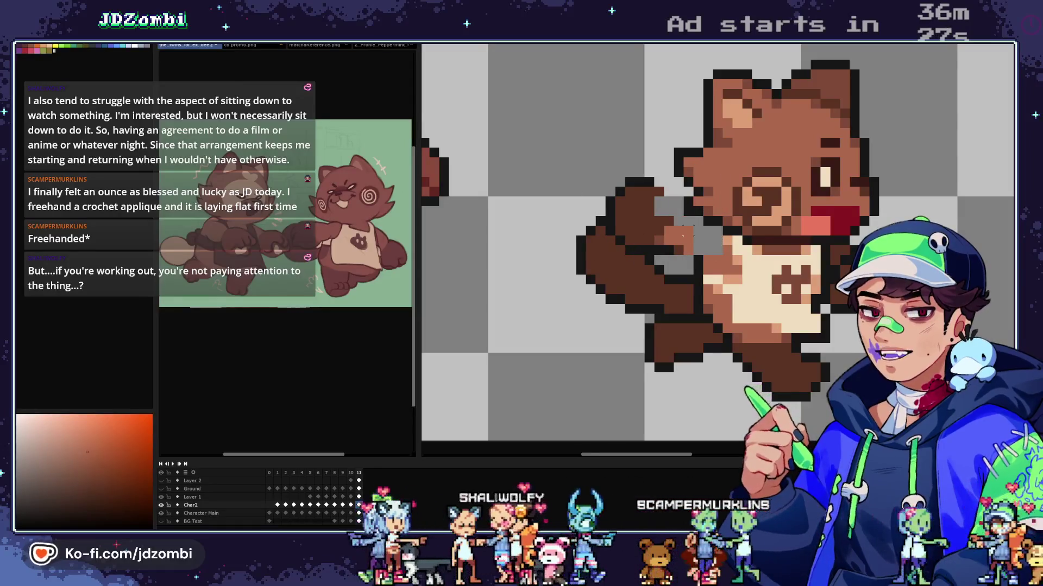
left_click_drag(683, 237, 638, 277)
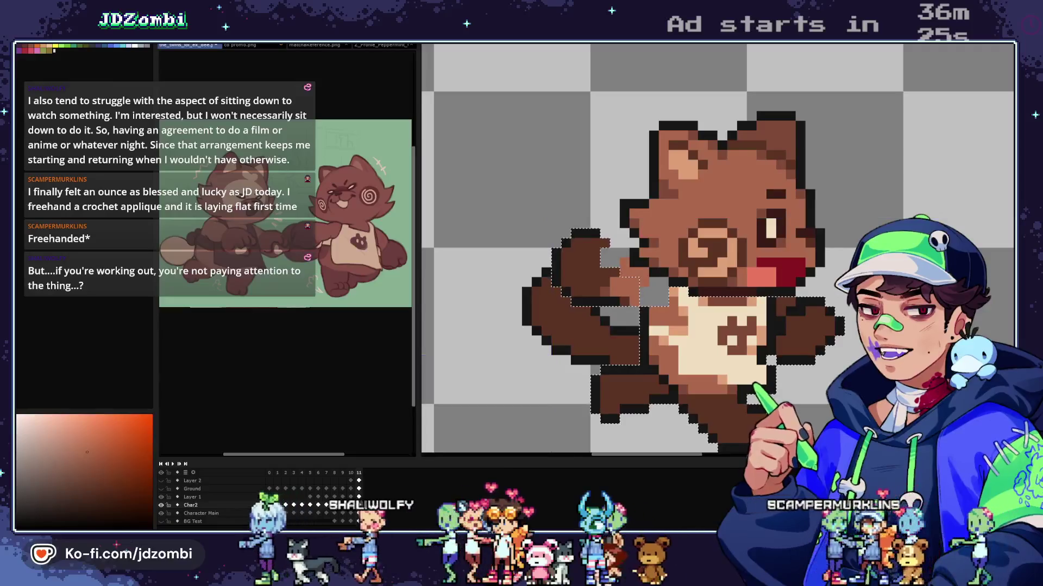
key("ctrl+d")
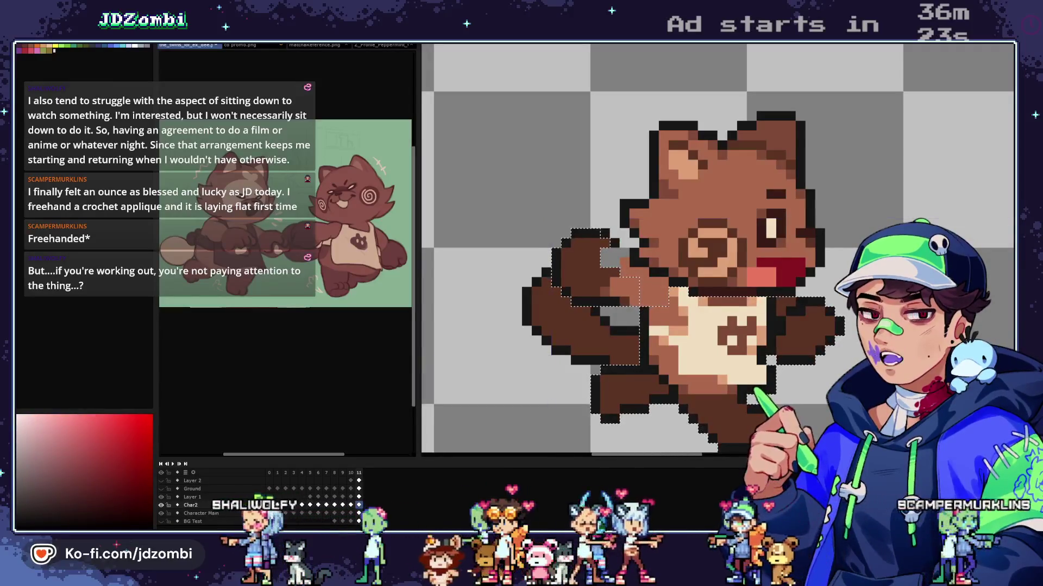
Step: Paint the two grey gap pixels on the arm brown
left_click(605, 258)
left_click(614, 258)
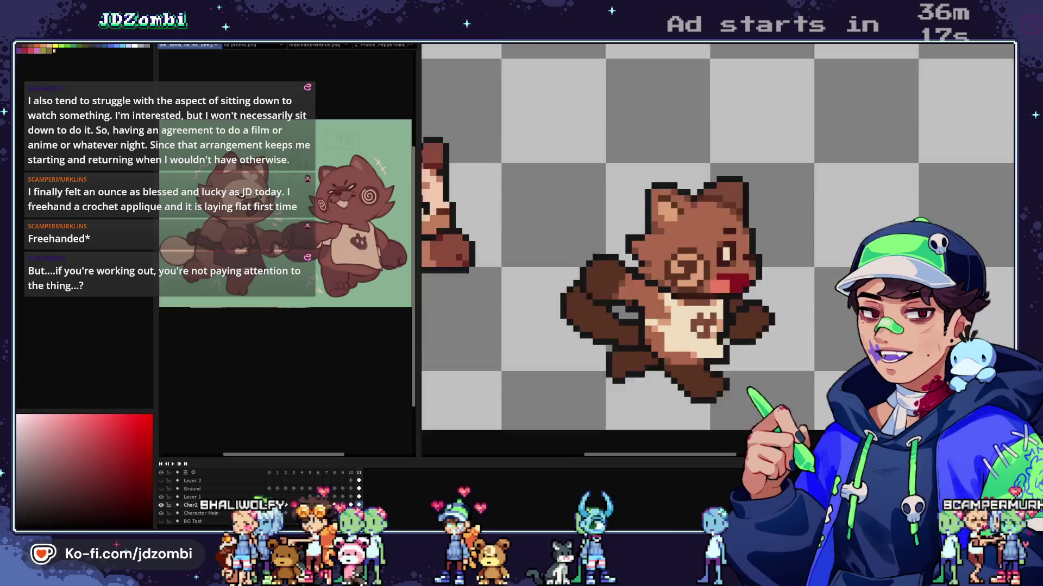
scroll(639, 300, "down", 3)
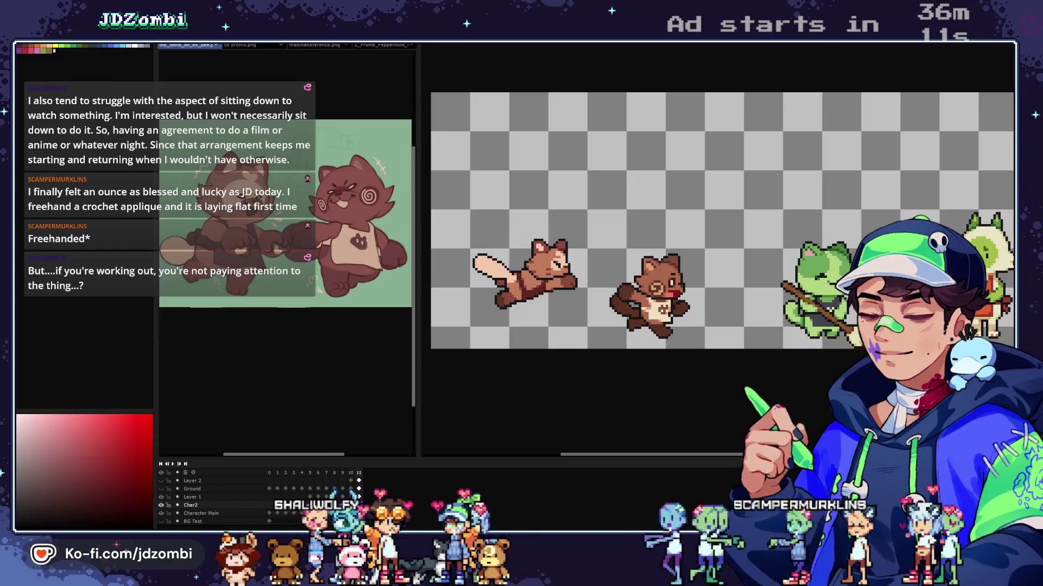
scroll(649, 296, "down", 2)
scroll(649, 296, "up", 4)
left_click(192, 513)
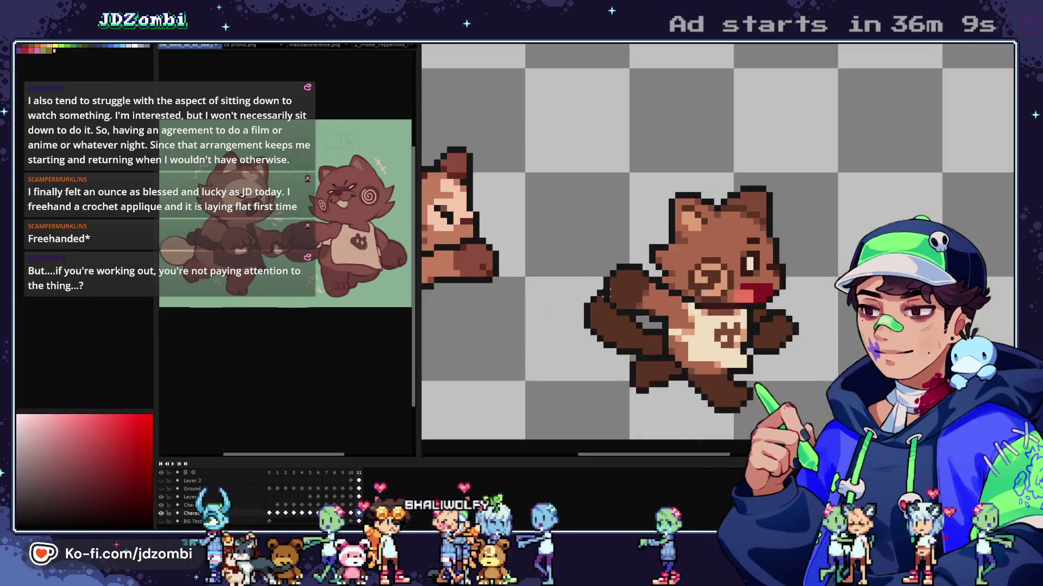
left_click_drag(569, 262, 631, 358)
scroll(631, 358, "up", 2)
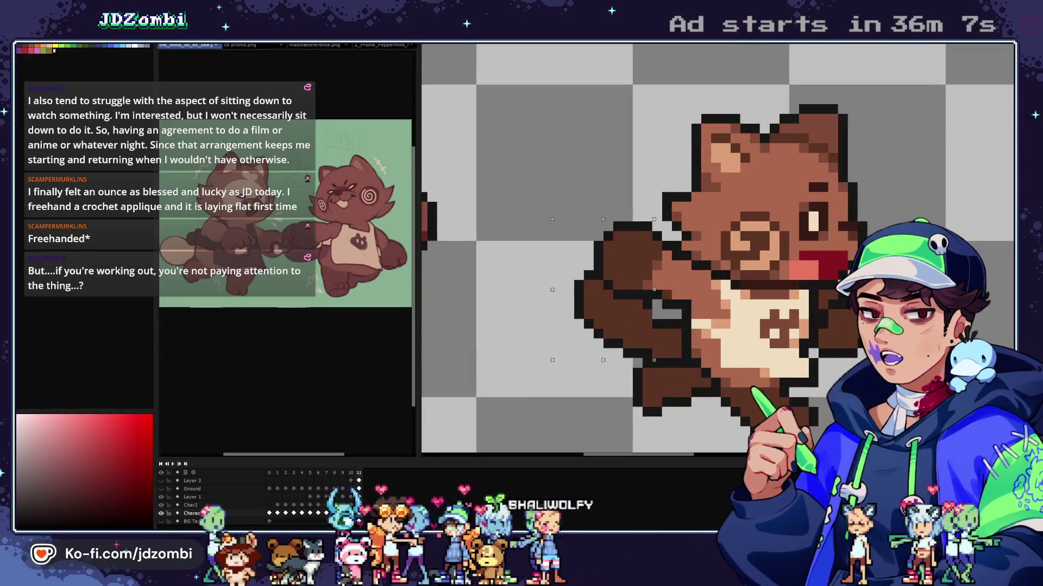
key("Right")
key("Down")
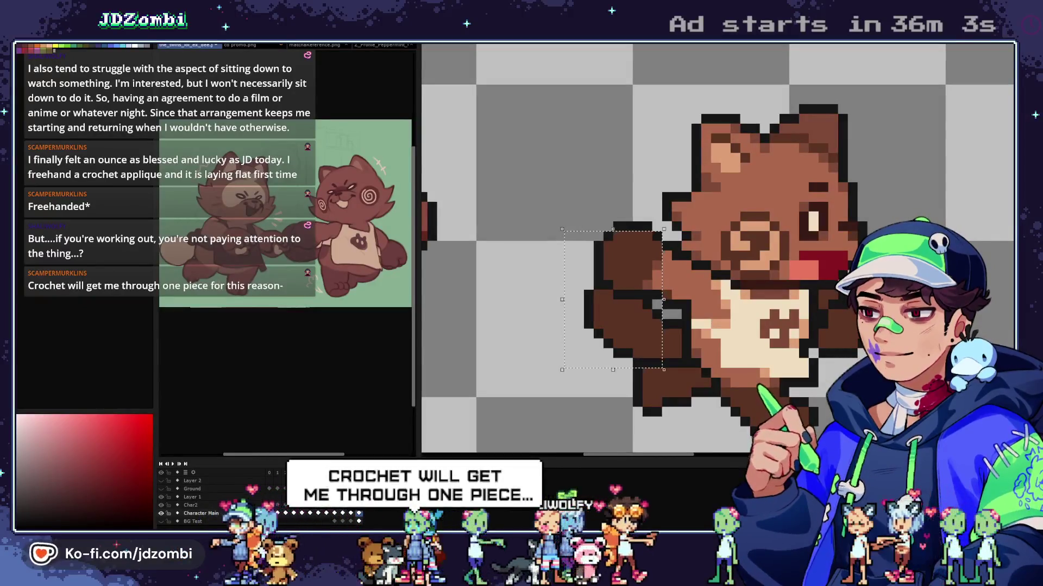
scroll(638, 322, "down", 5)
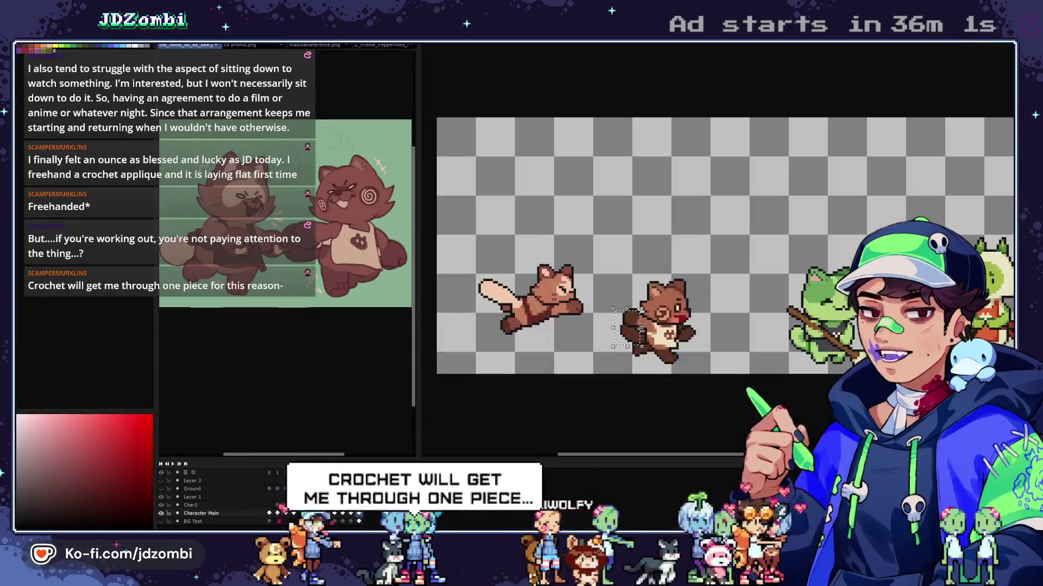
scroll(636, 320, "down", 1)
scroll(636, 320, "up", 6)
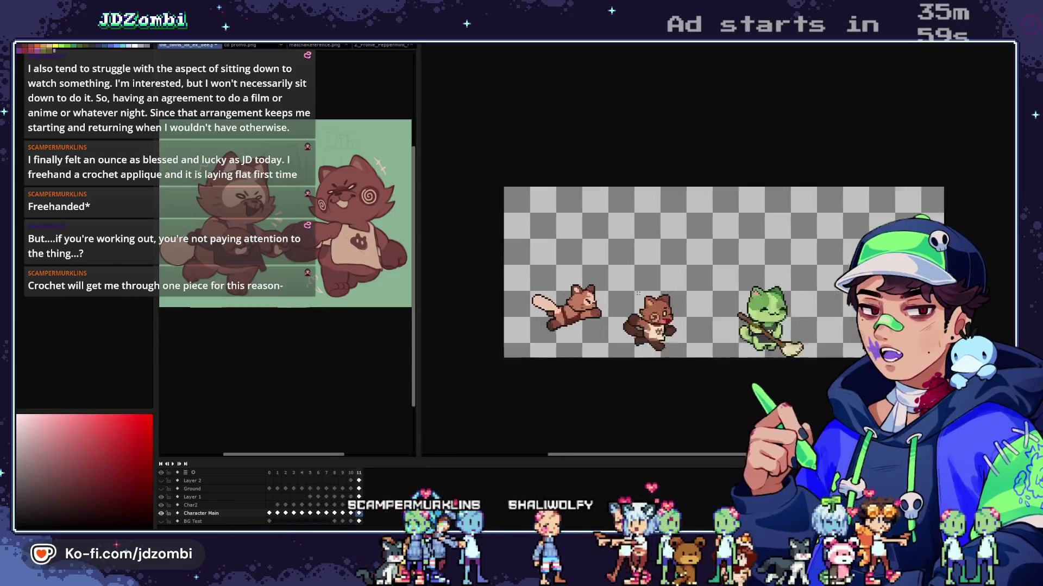
scroll(587, 311, "down", 2)
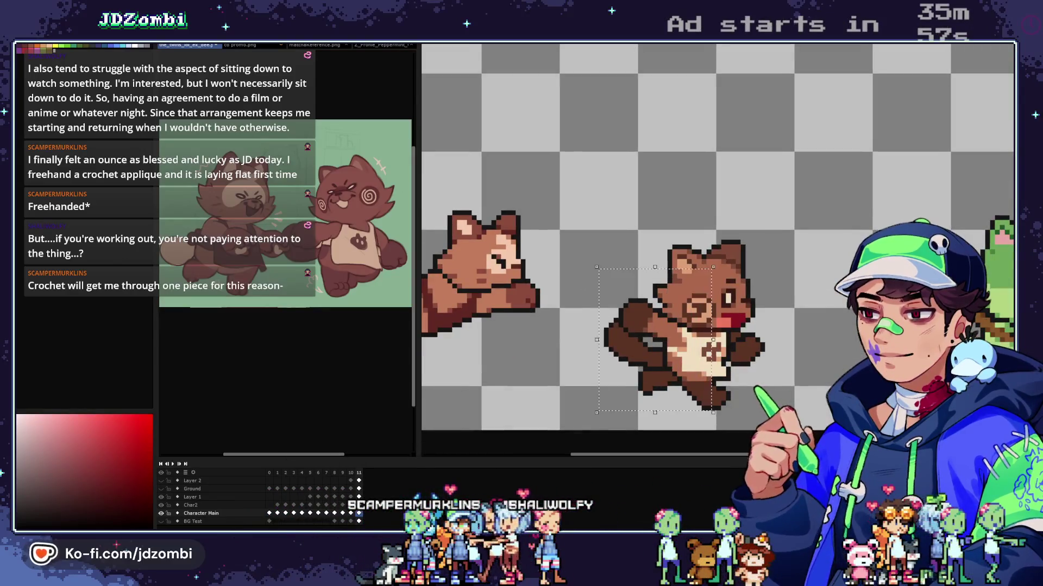
key("Right")
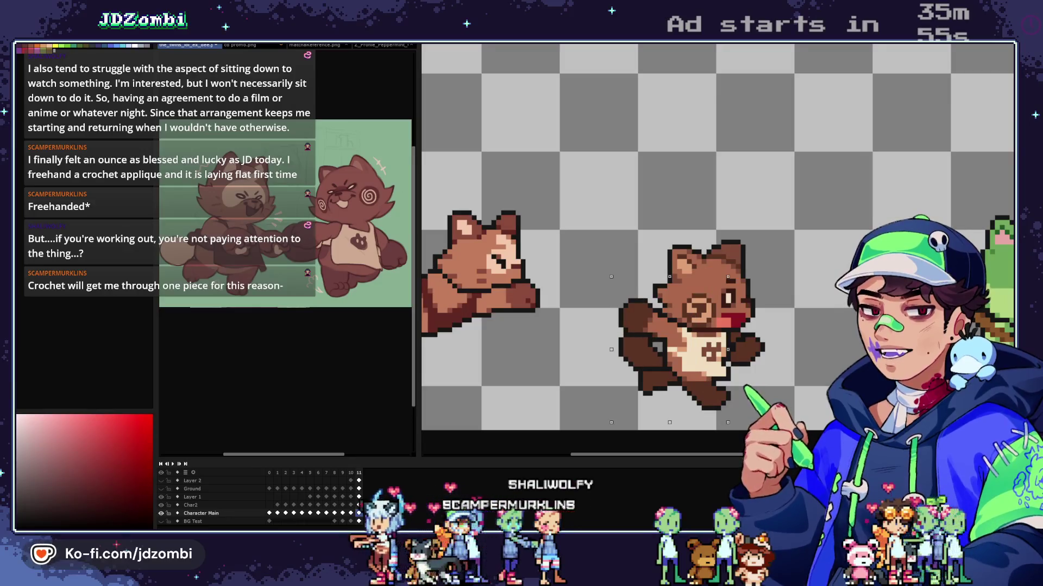
key("Right")
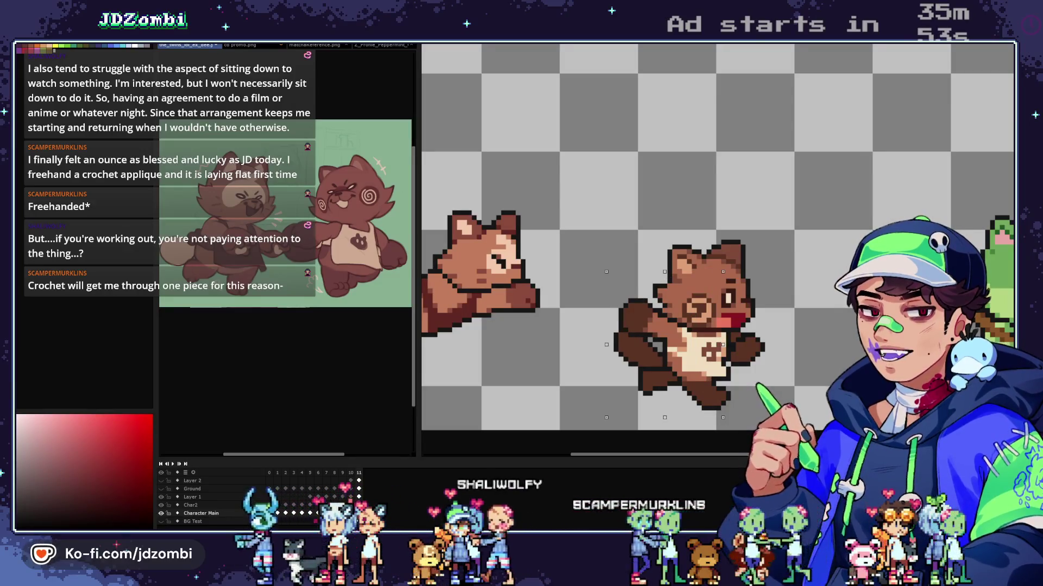
key("Down")
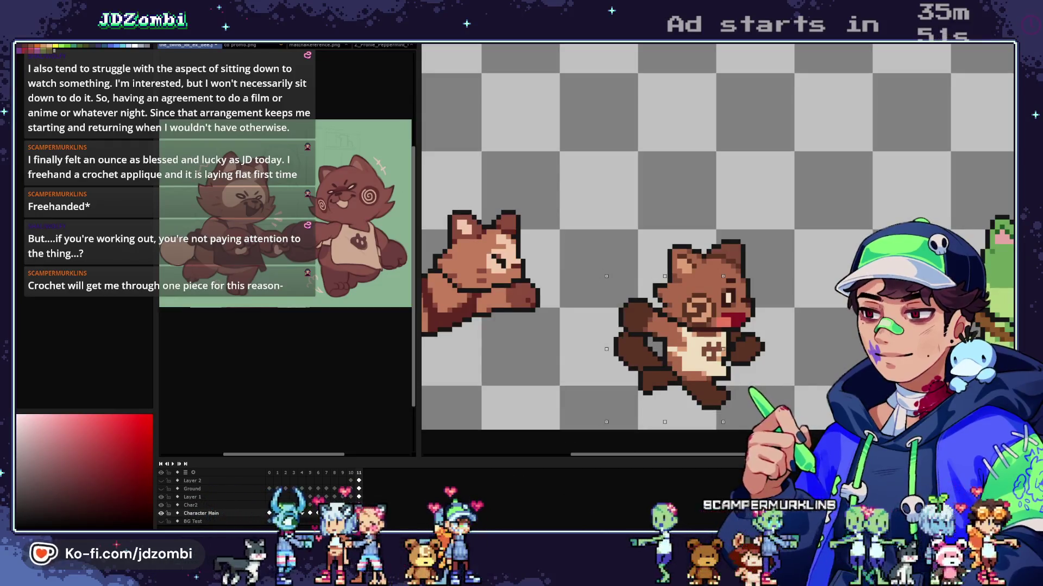
key("Right")
scroll(701, 326, "down", 4)
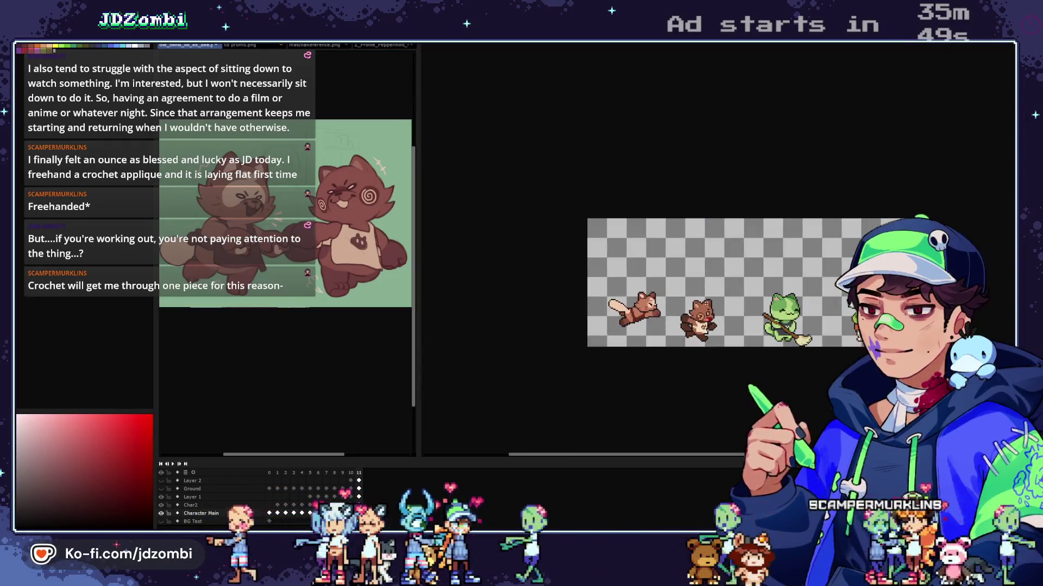
scroll(701, 320, "up", 4)
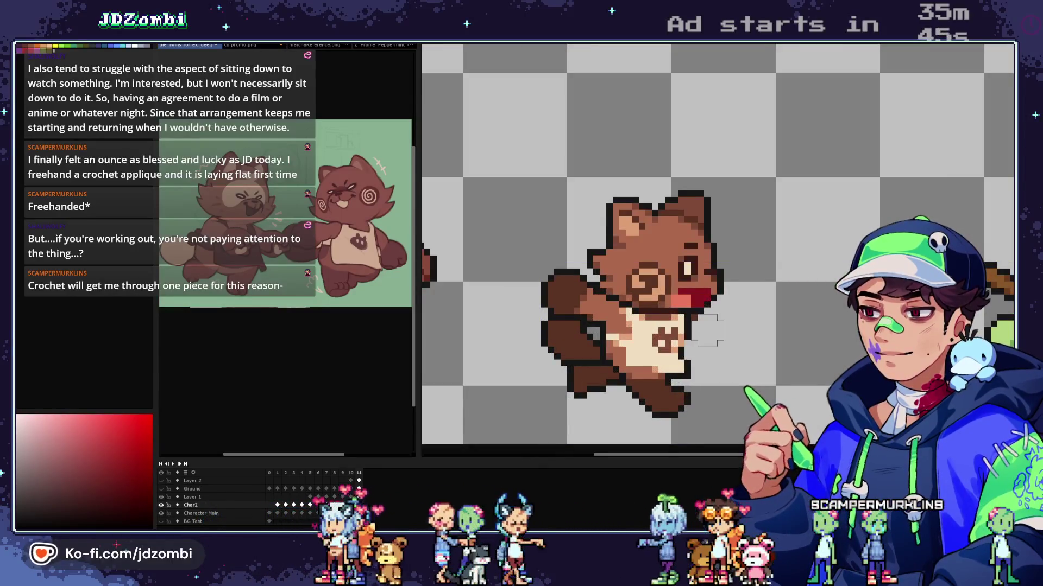
Step: Draw black outline pixels along the middle tanuki's right edge and right cheek
left_click_drag(541, 263, 1013, 444)
scroll(688, 318, "up", 3)
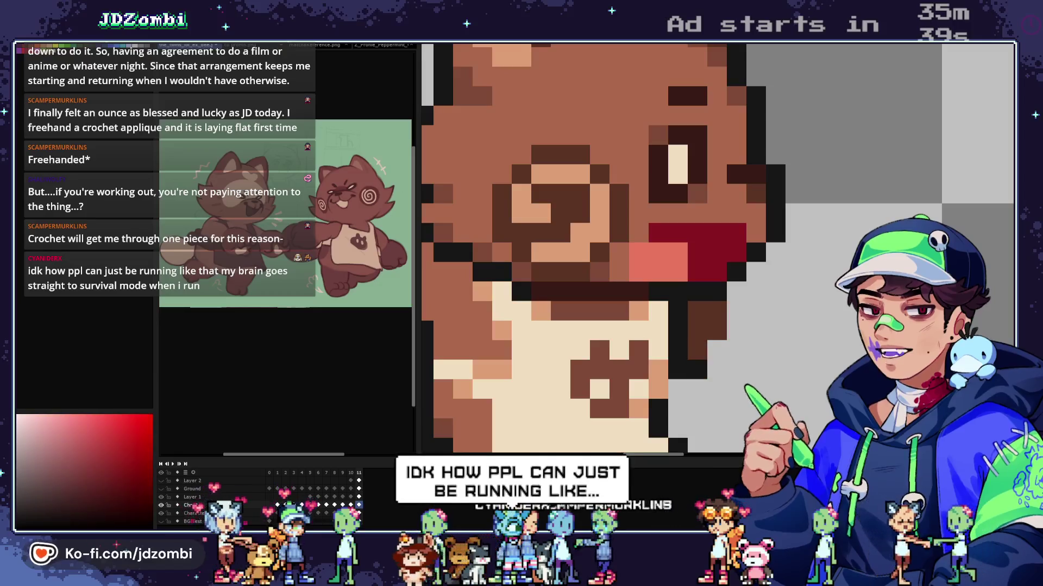
key("minus")
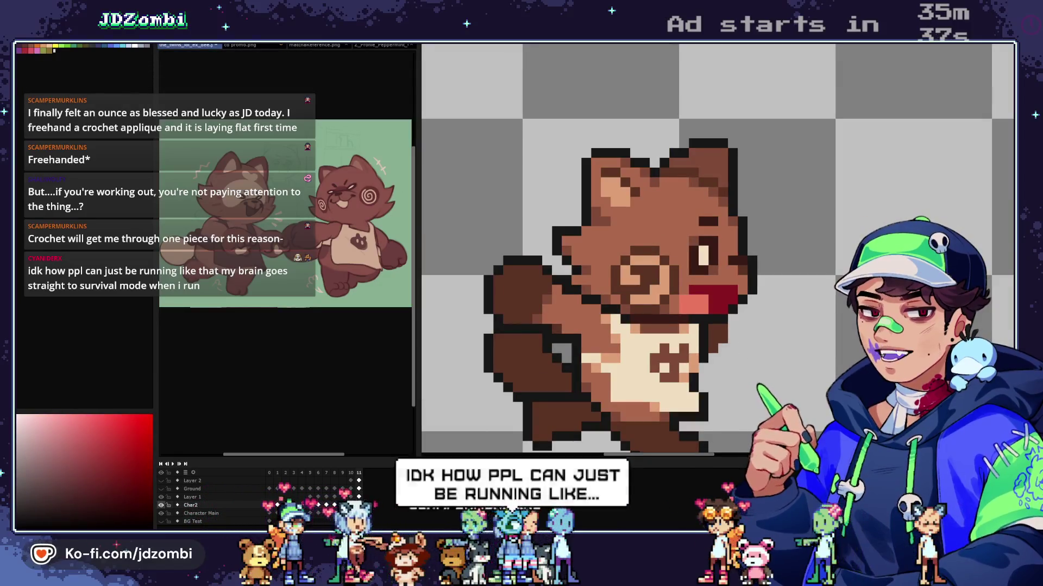
key("plus")
mouse_move(655, 388)
left_mouse_down()
mouse_move(674, 378)
mouse_move(733, 290)
left_mouse_up()
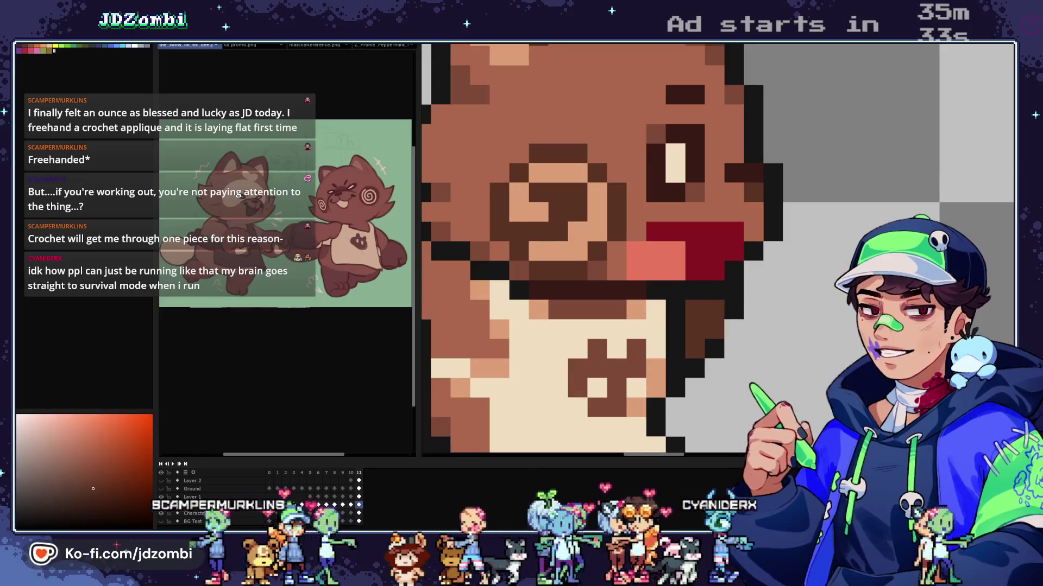
key("minus")
key("minus")
key("minus")
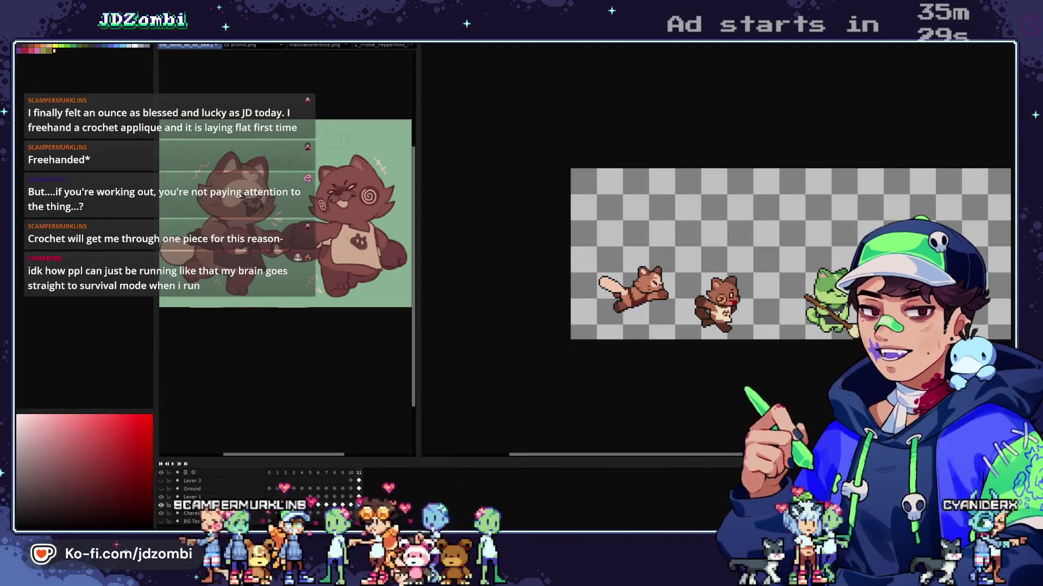
key("plus")
key("plus")
key("plus")
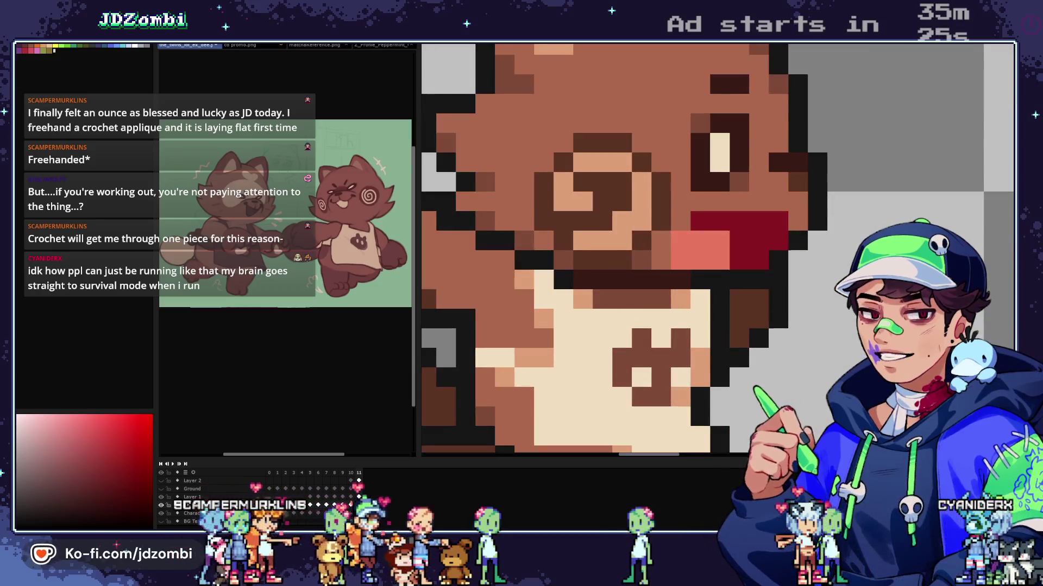
left_click(759, 318)
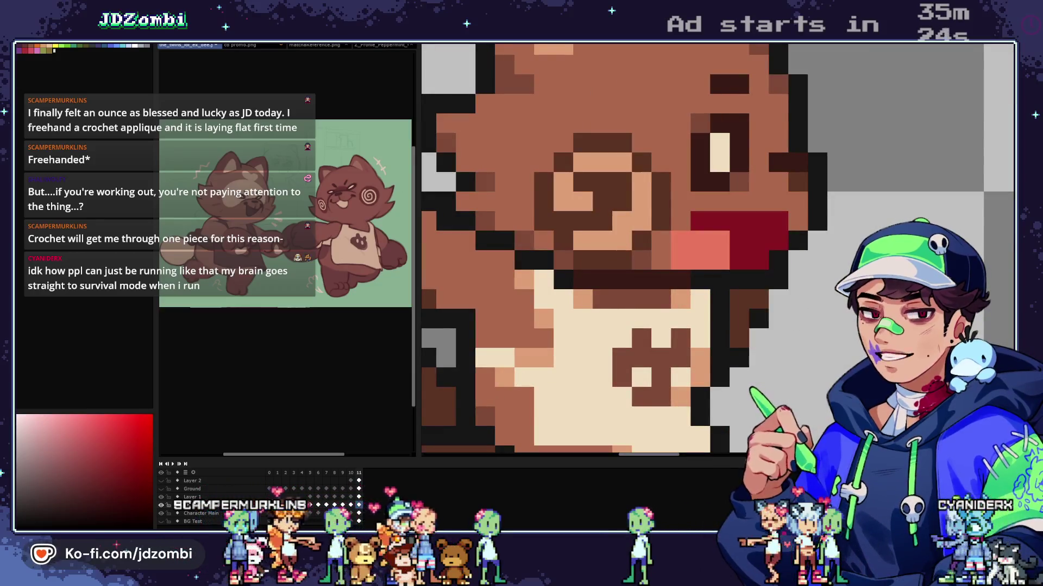
Step: Turn the brown outline pixels beside the apron edge black
key("minus")
key("minus")
key("minus")
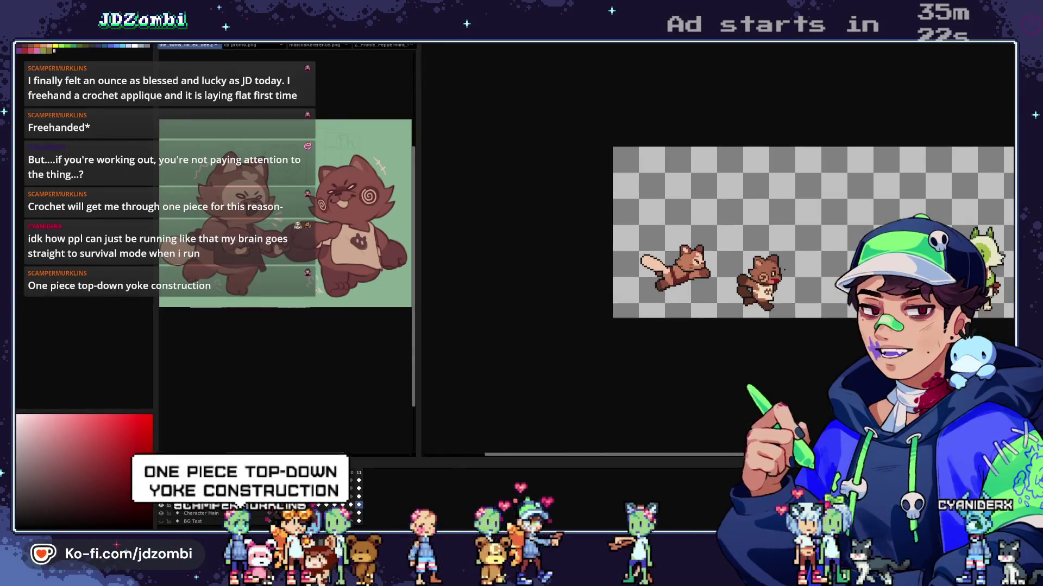
key("plus")
key("plus")
key("plus")
left_click(752, 222)
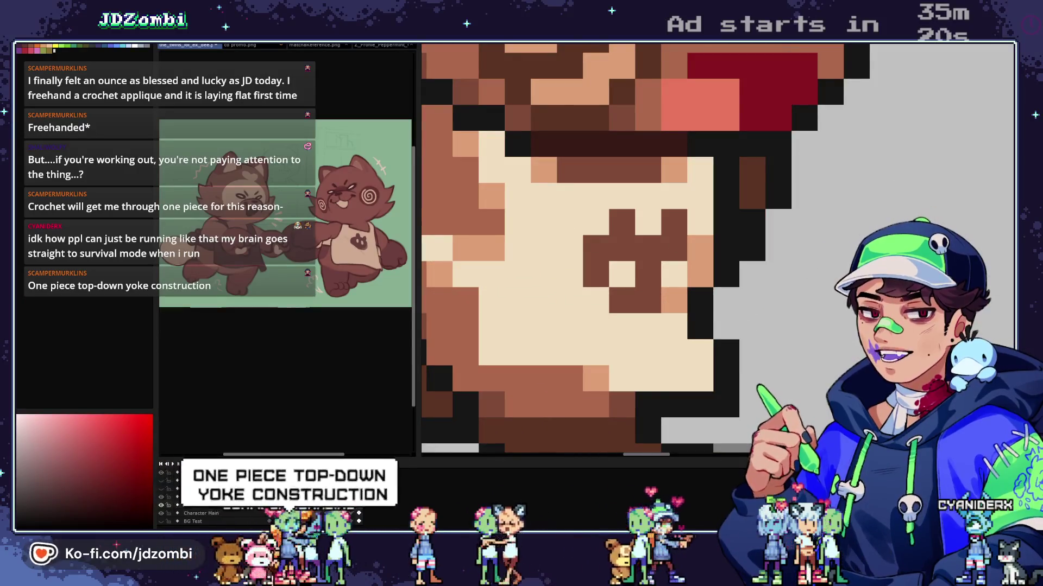
left_click_drag(752, 222, 739, 272)
left_click(738, 273)
left_click(765, 273)
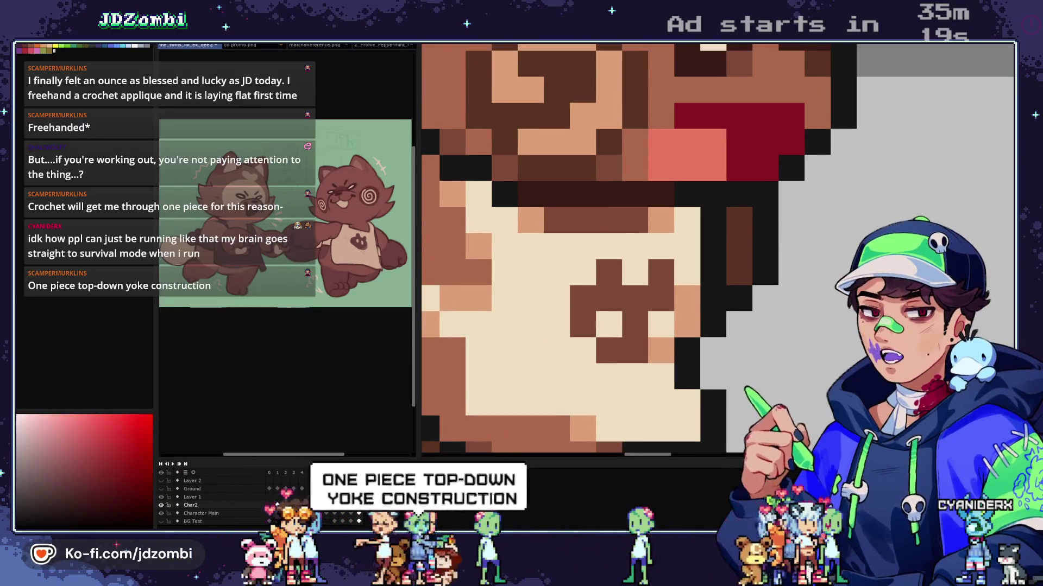
key("minus")
key("minus")
key("minus")
key("plus")
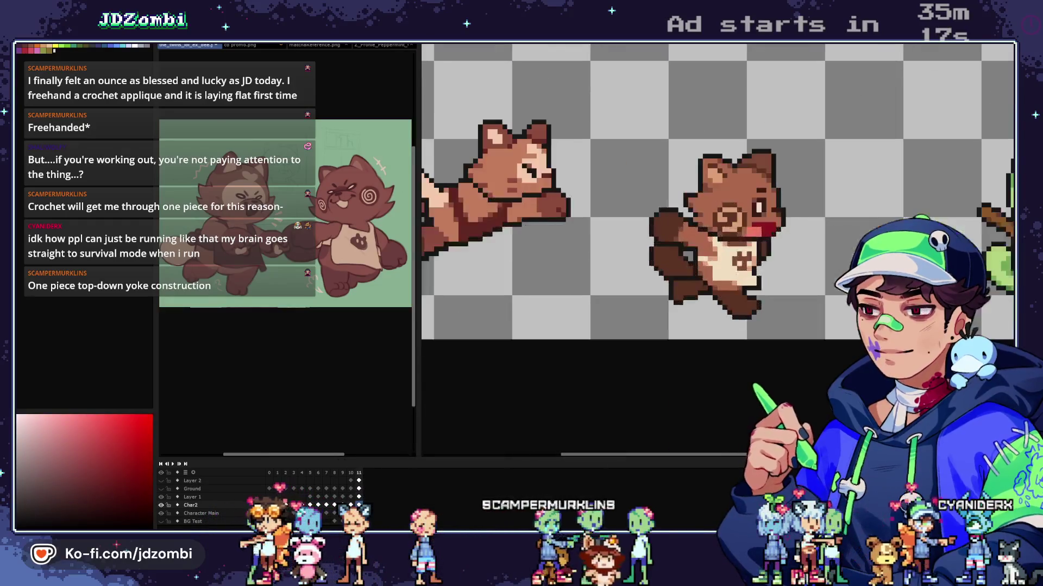
key("minus")
key("minus")
key("minus")
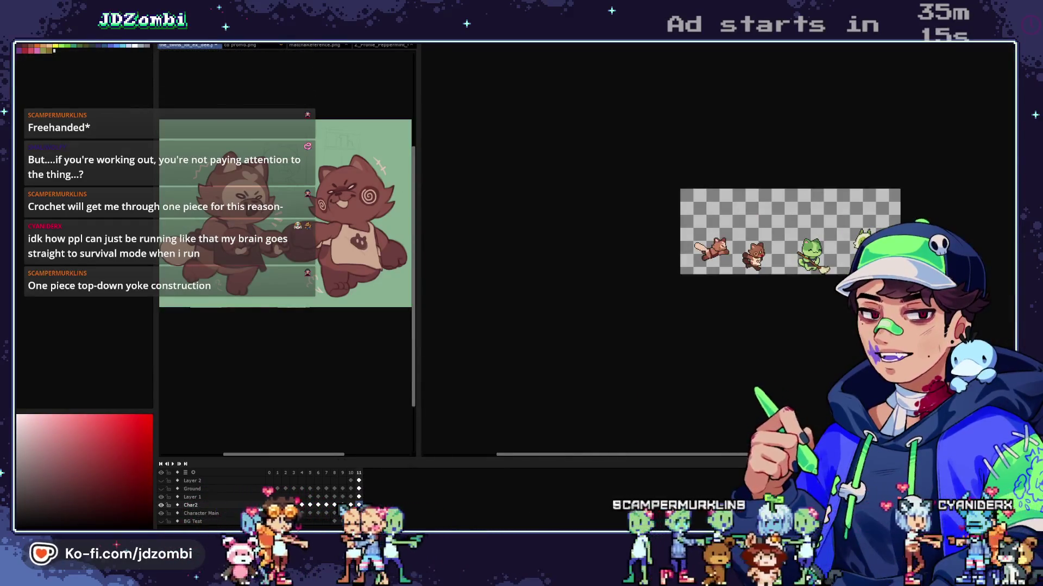
key("plus")
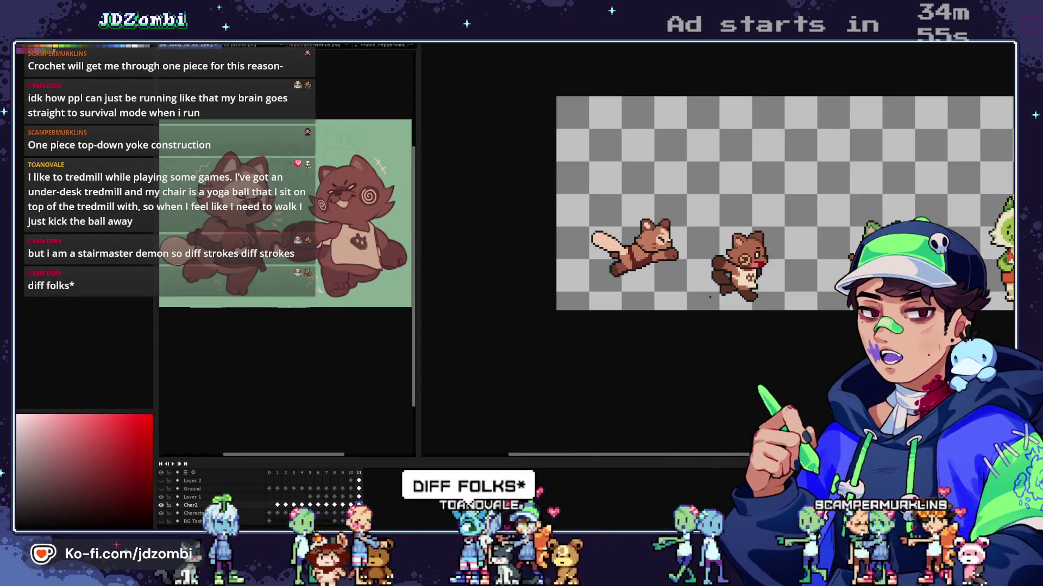
left_click_drag(782, 201, 776, 198)
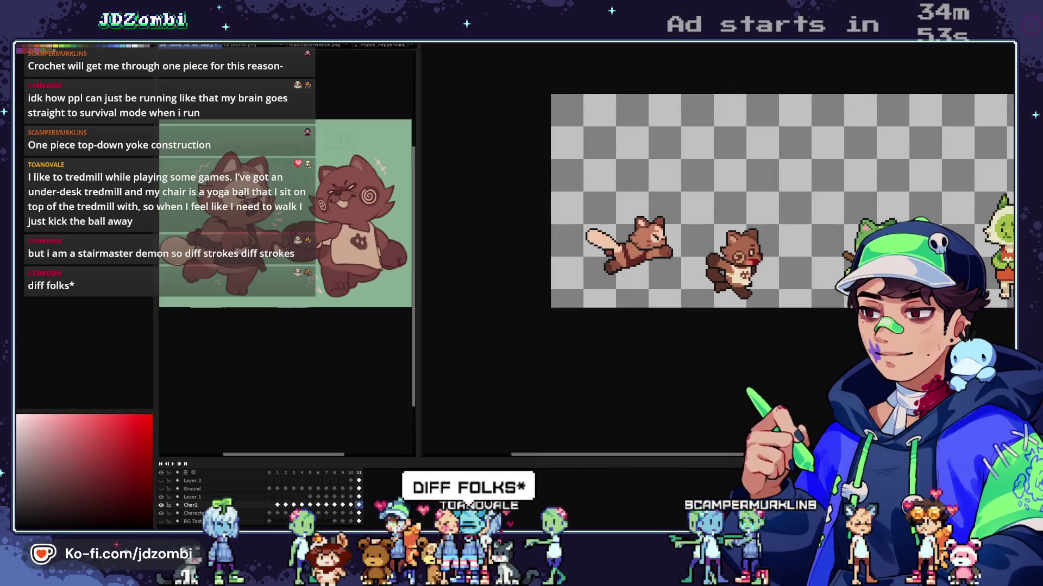
scroll(745, 280, "up", 3)
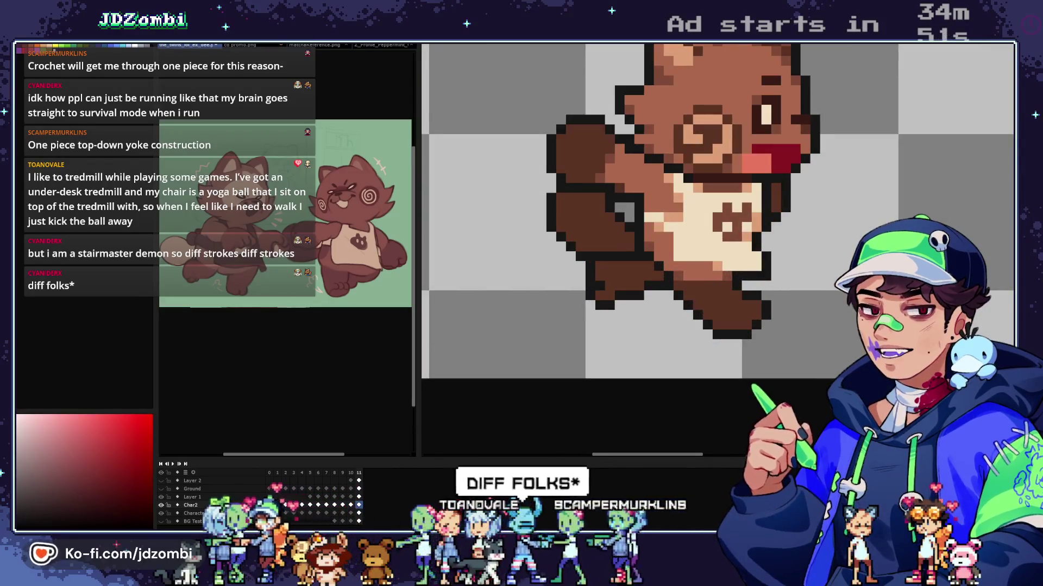
scroll(603, 274, "up", 1)
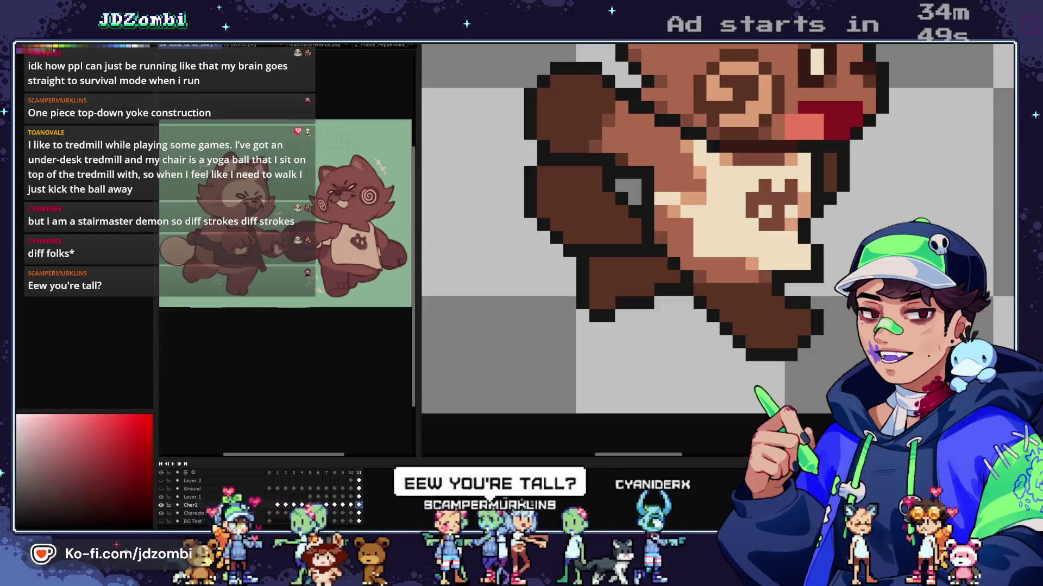
left_click(93, 489)
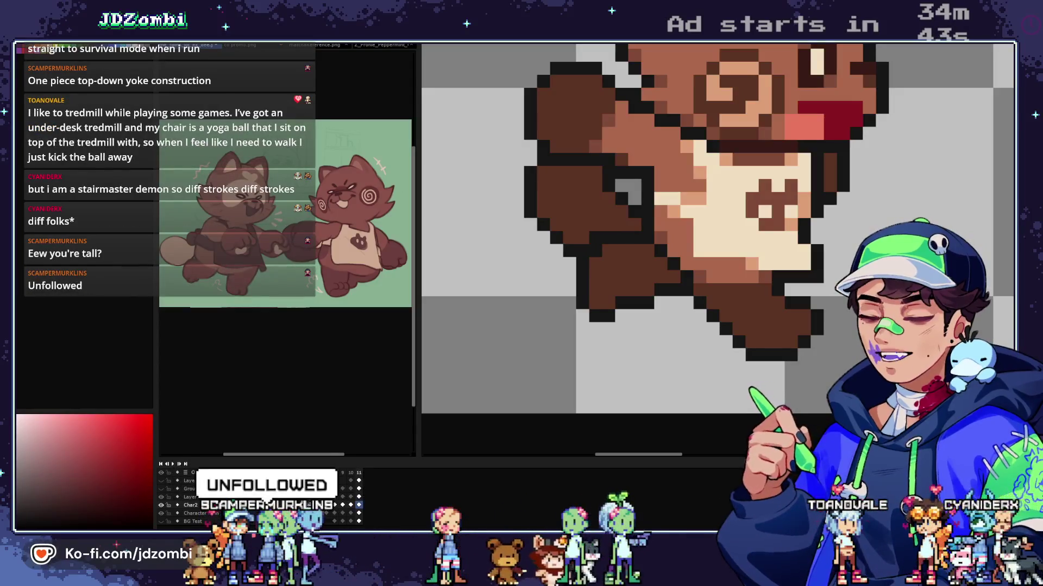
scroll(716, 250, "down", 3)
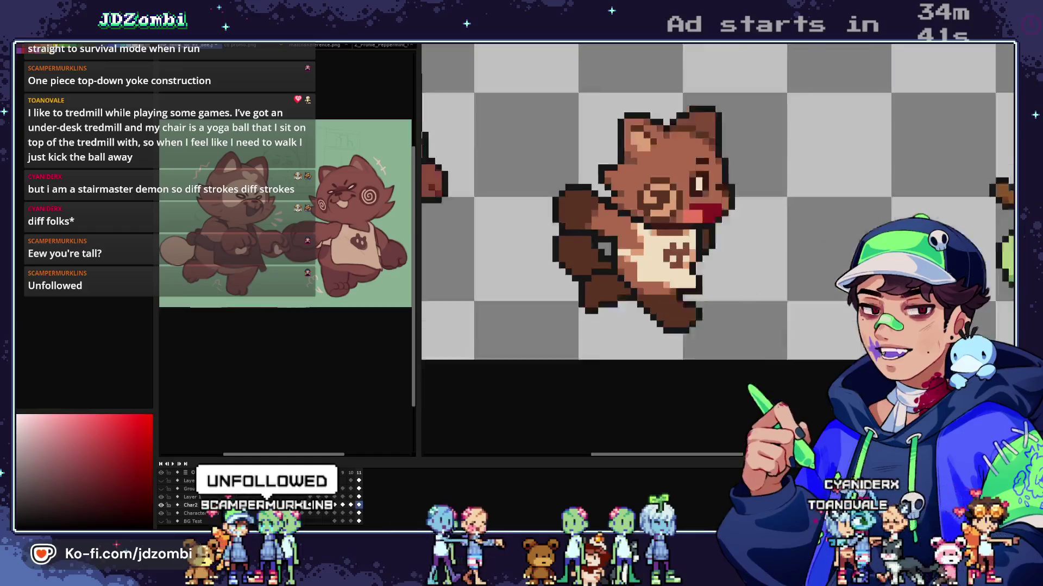
scroll(689, 207, "down", 3)
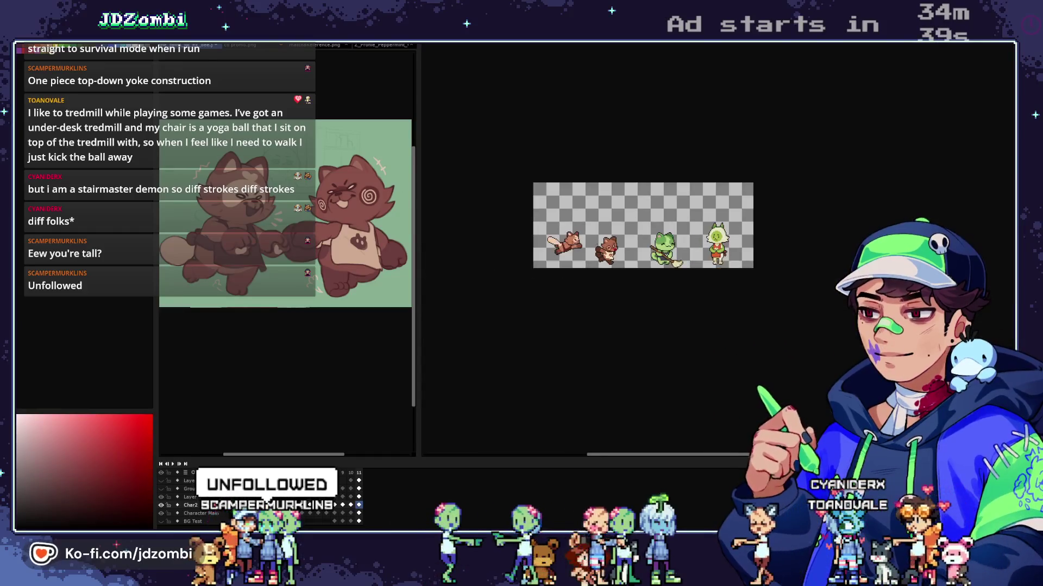
scroll(688, 206, "up", 1)
scroll(570, 247, "up", 4)
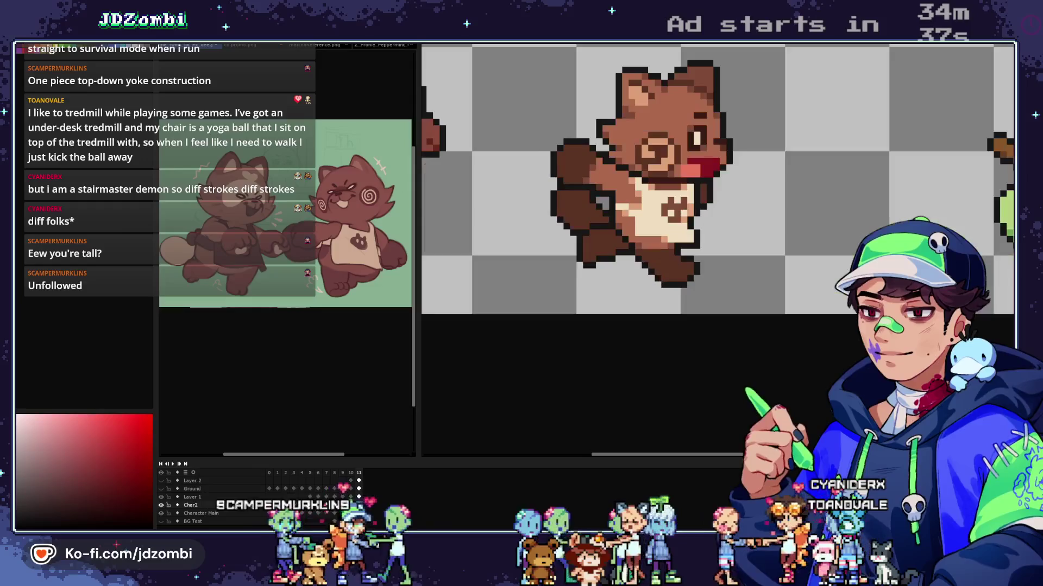
mouse_move(557, 196)
left_mouse_down()
mouse_move(633, 307)
mouse_move(677, 316)
left_mouse_up()
scroll(654, 273, "down", 2)
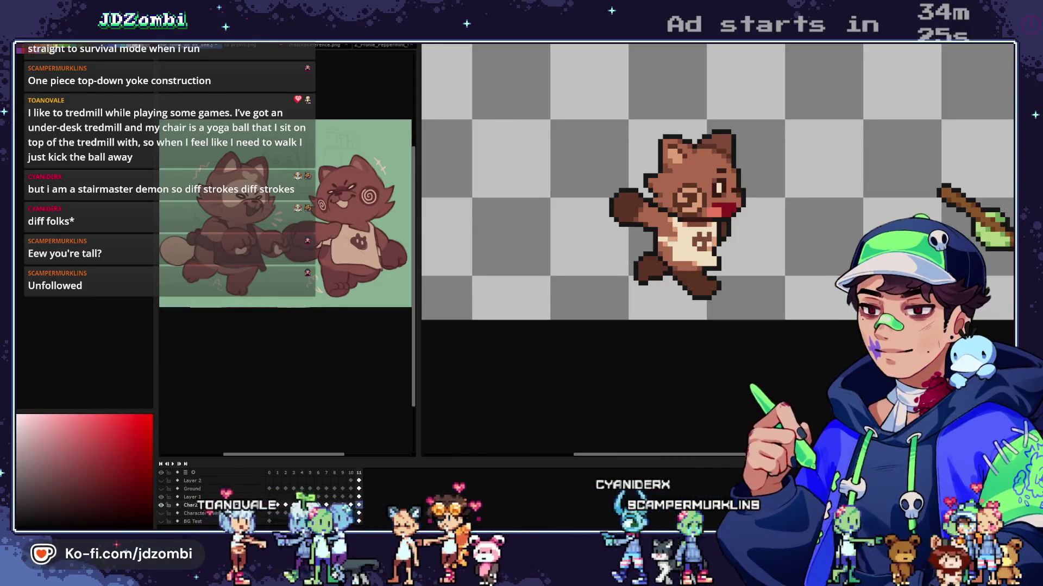
scroll(717, 181, "down", 2)
scroll(717, 182, "down", 2)
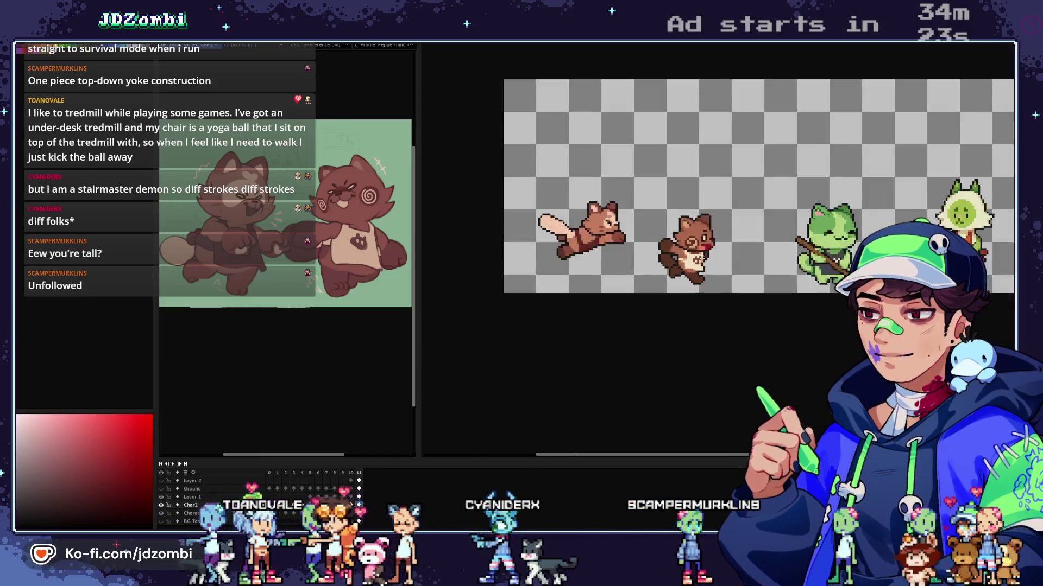
scroll(706, 246, "up", 4)
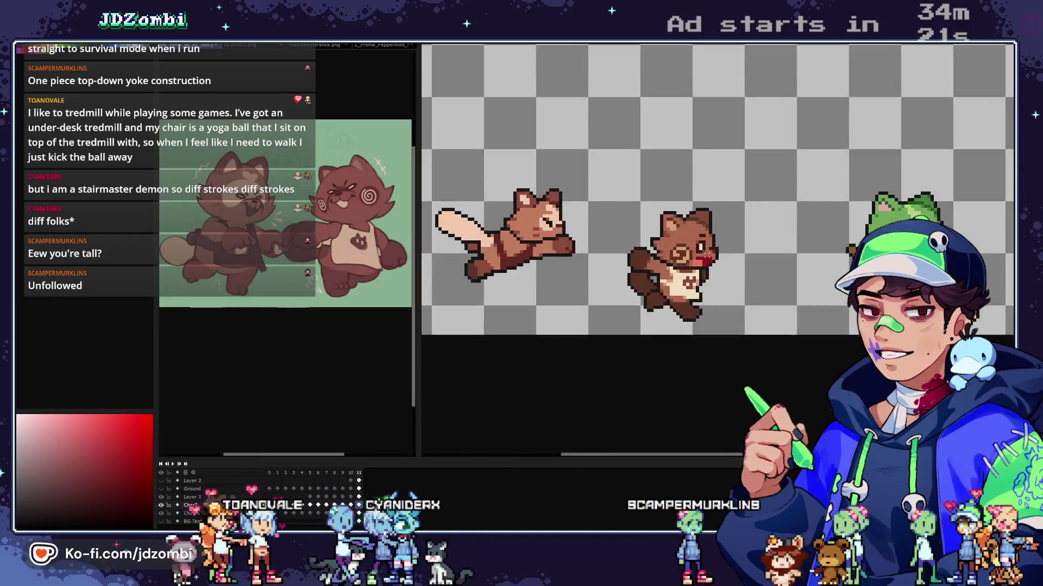
scroll(704, 252, "up", 1)
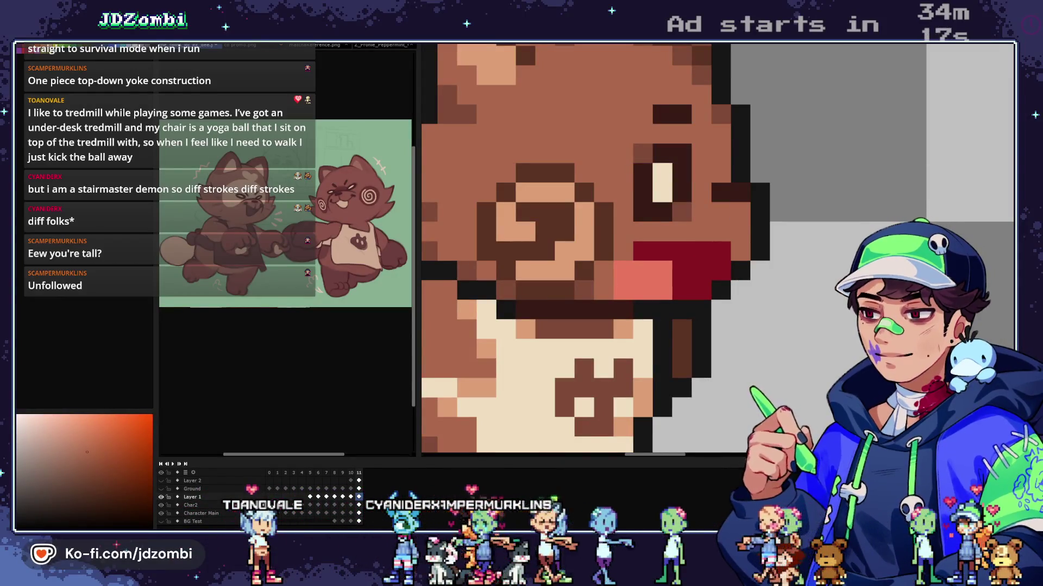
scroll(704, 253, "down", 3)
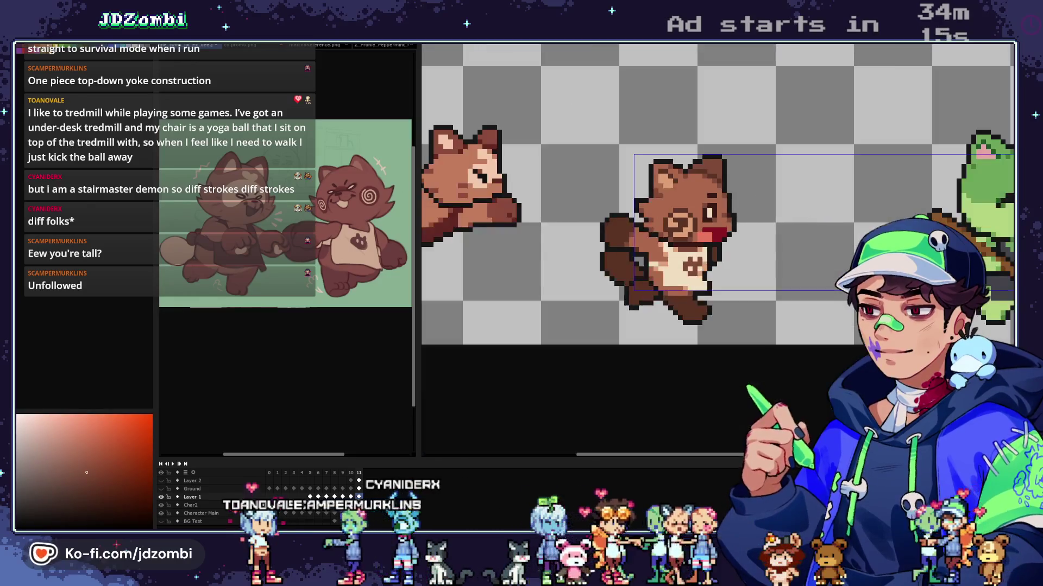
scroll(717, 224, "down", 3)
scroll(725, 221, "up", 5)
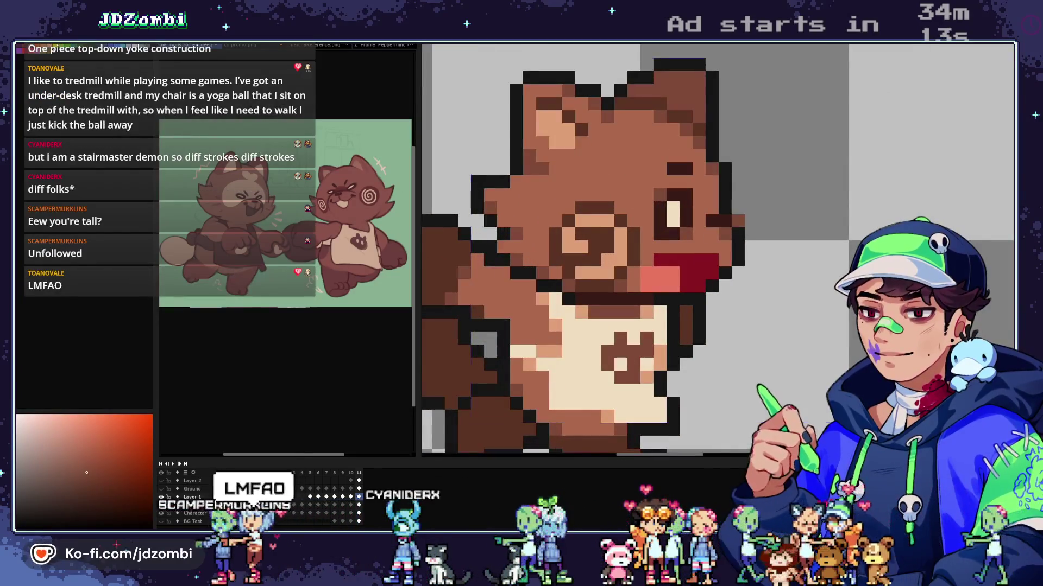
scroll(722, 223, "down", 5)
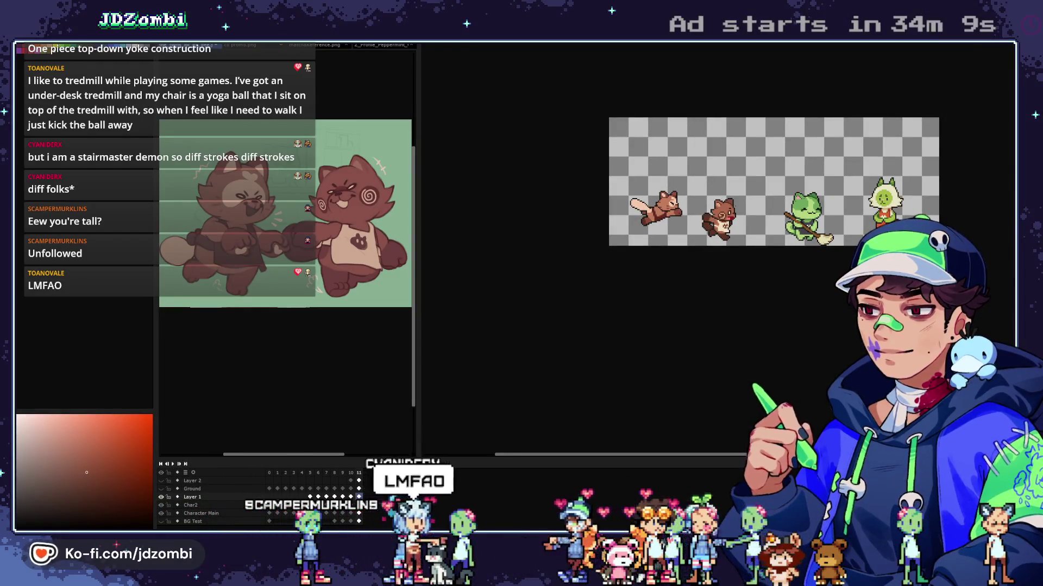
scroll(737, 206, "up", 2)
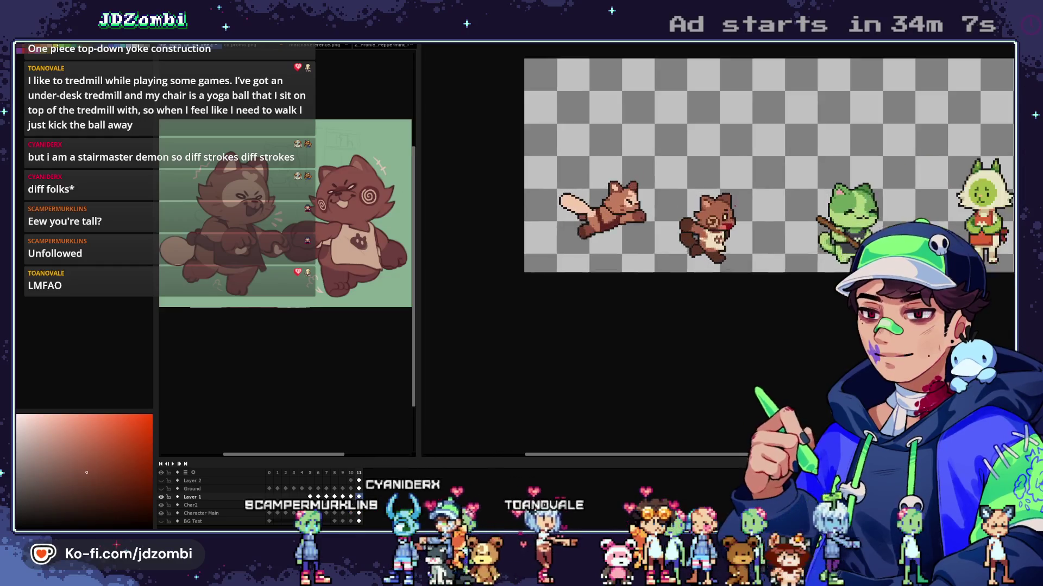
scroll(733, 207, "up", 3)
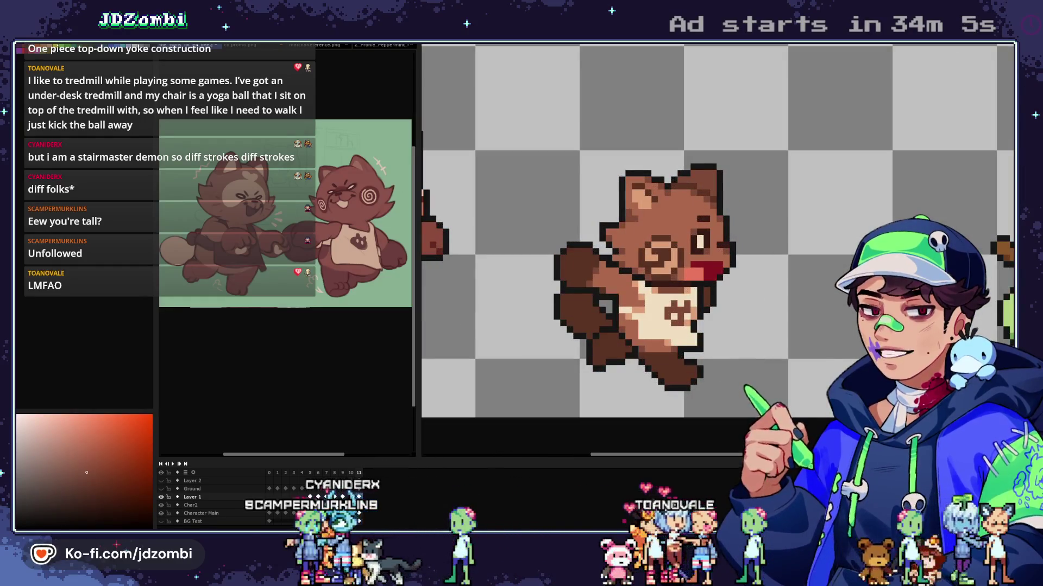
scroll(617, 219, "up", 1)
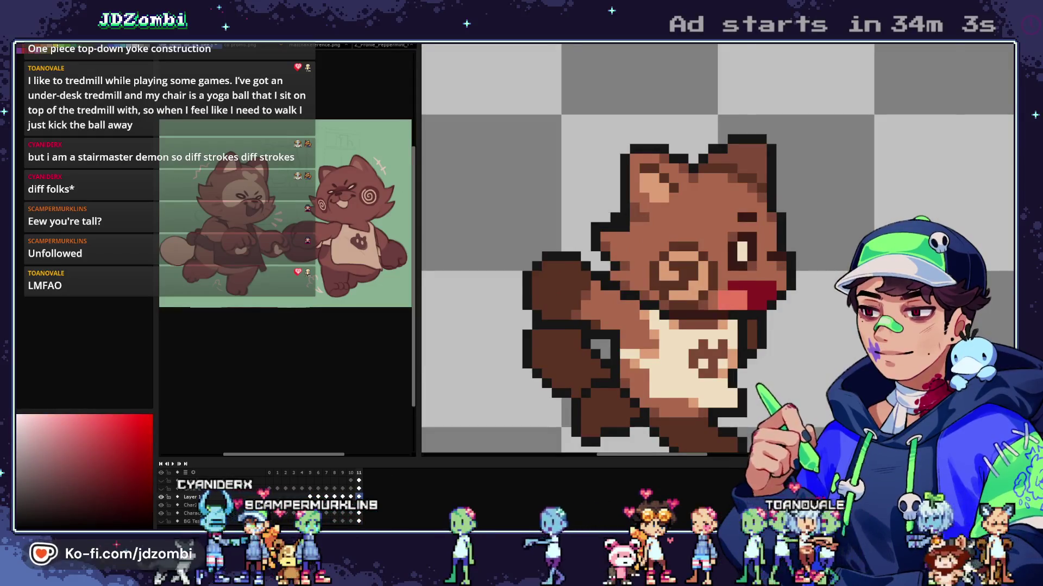
scroll(617, 219, "up", 1)
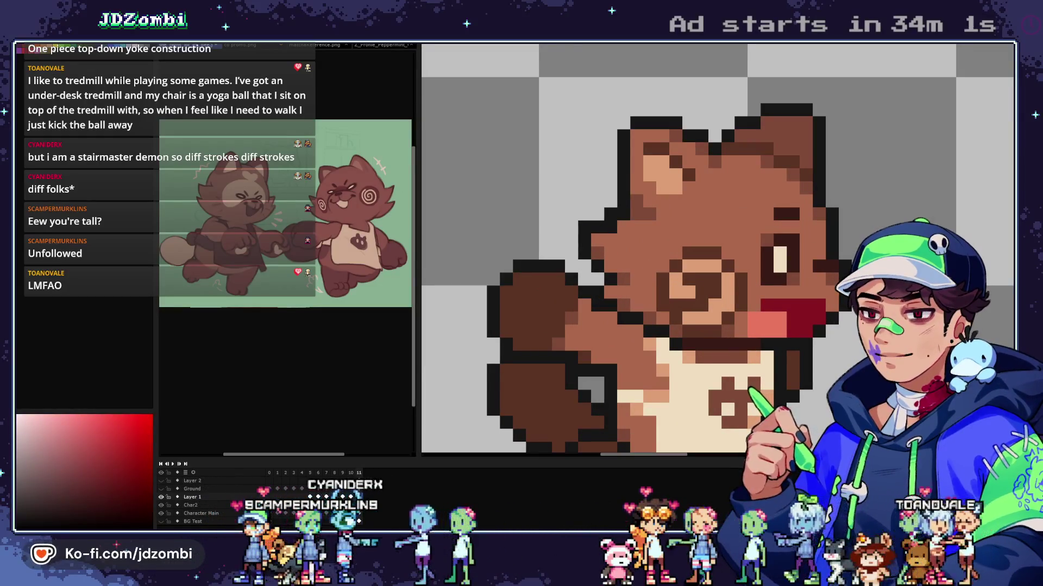
scroll(679, 207, "down", 6)
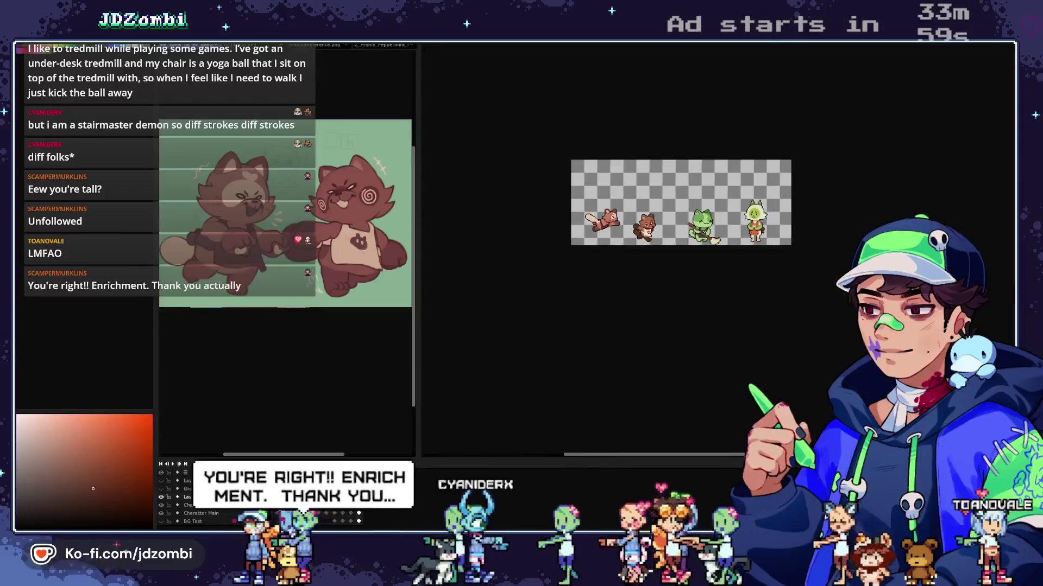
scroll(640, 215, "up", 3)
scroll(678, 234, "up", 3)
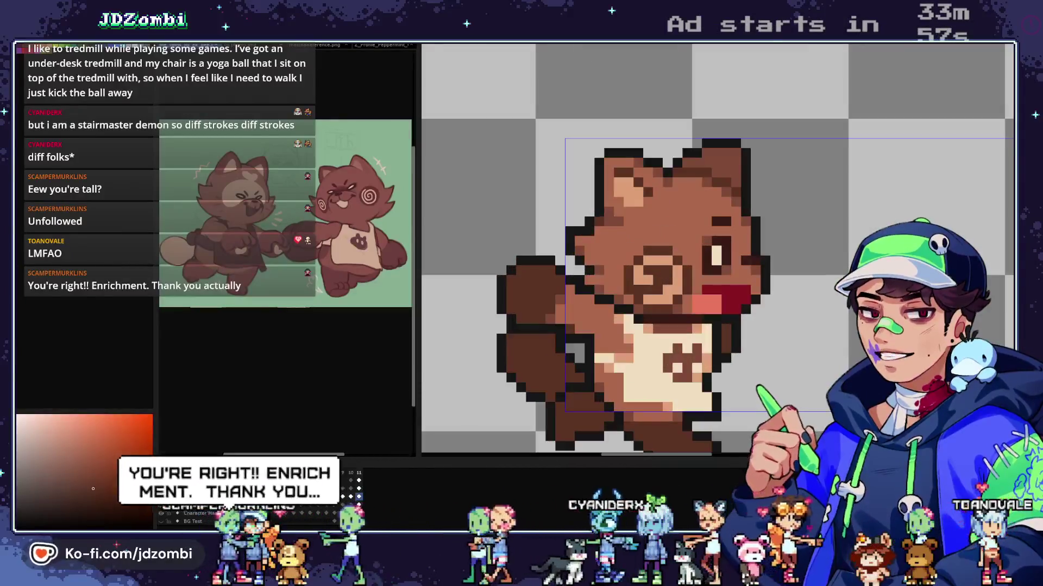
scroll(679, 228, "down", 6)
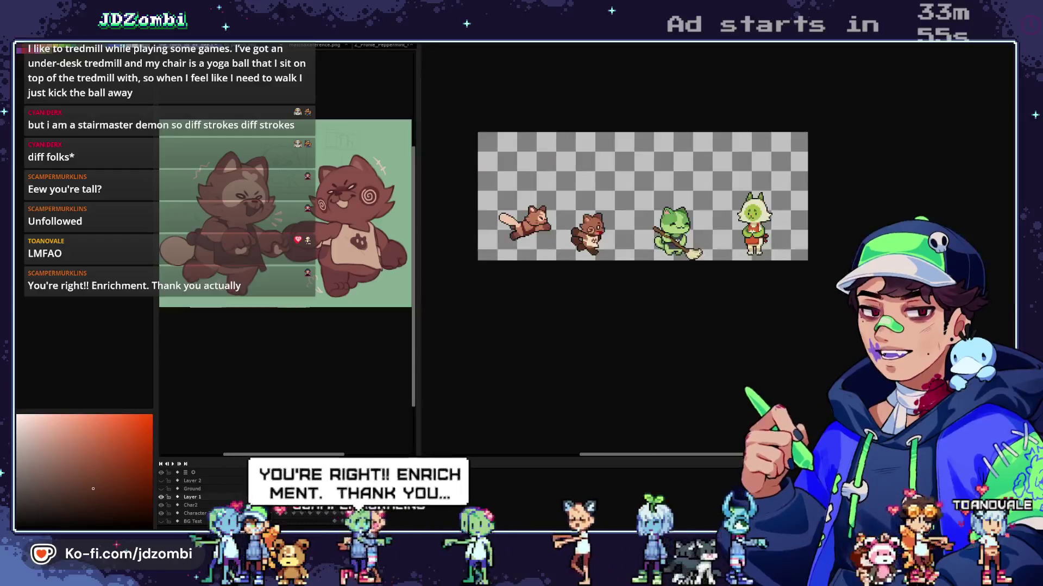
scroll(589, 231, "up", 5)
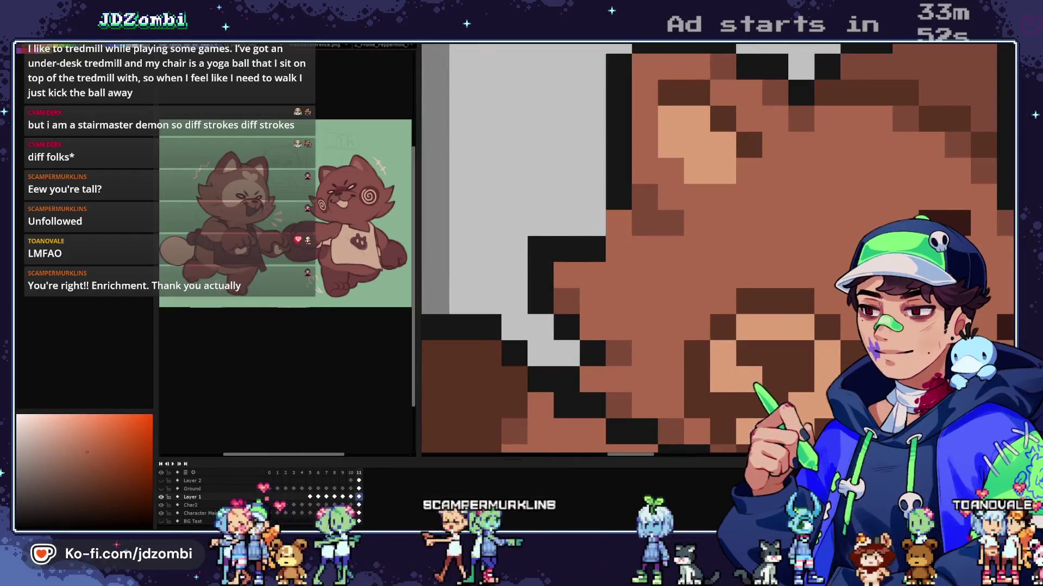
Step: Recolour one head outline pixel brown and blacken the pixel above it, then recentre both tanukis
left_click(591, 250)
left_click(592, 223)
left_click(591, 249)
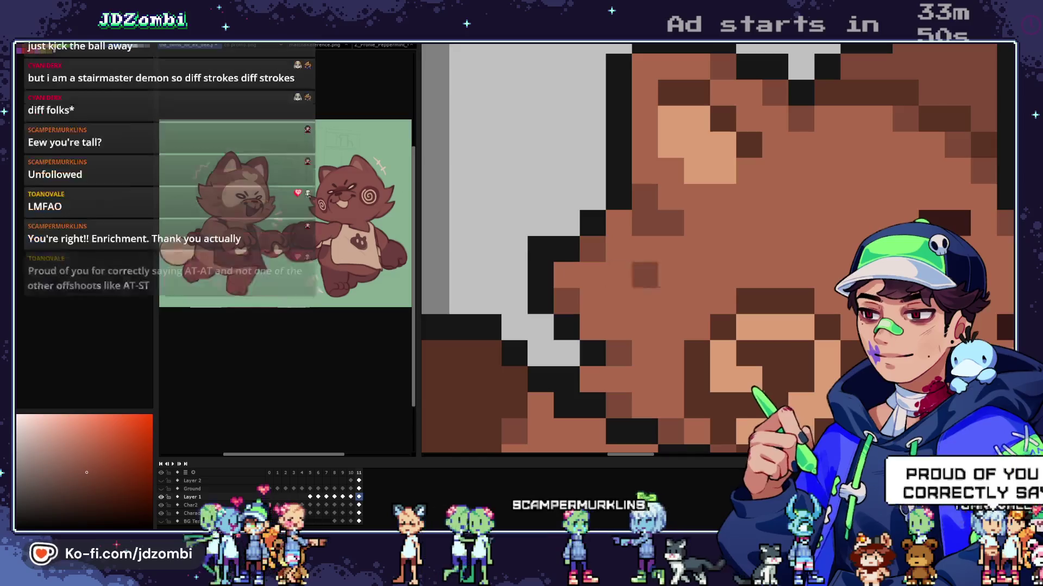
scroll(645, 274, "down", 5)
scroll(645, 268, "up", 5)
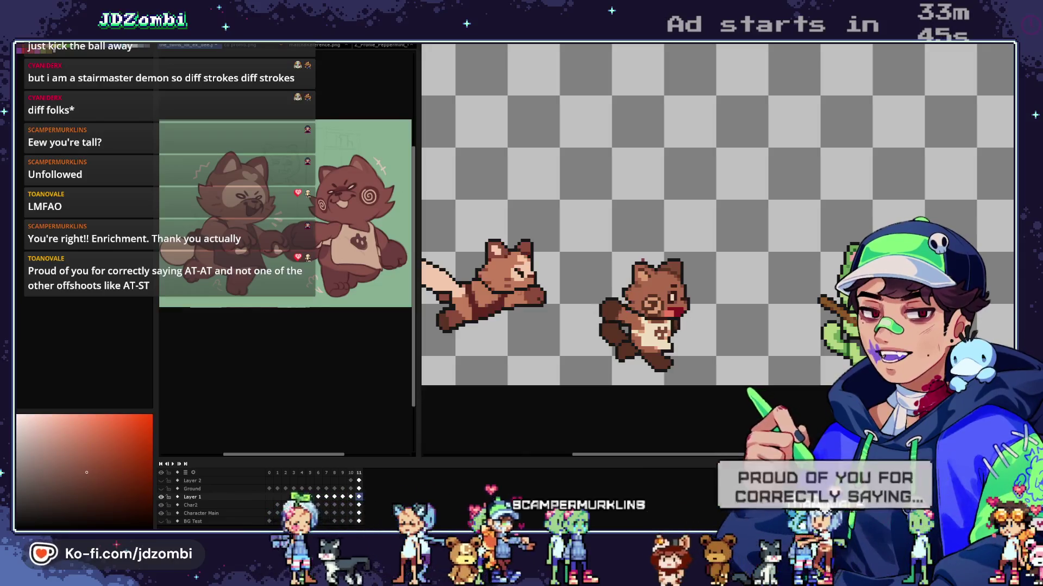
scroll(645, 288, "up", 3)
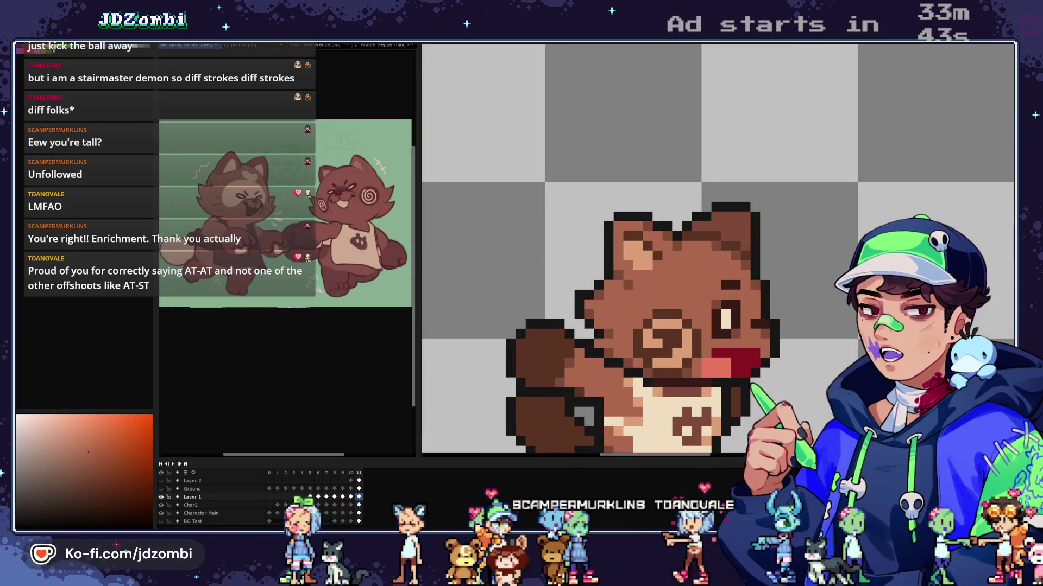
scroll(639, 272, "down", 5)
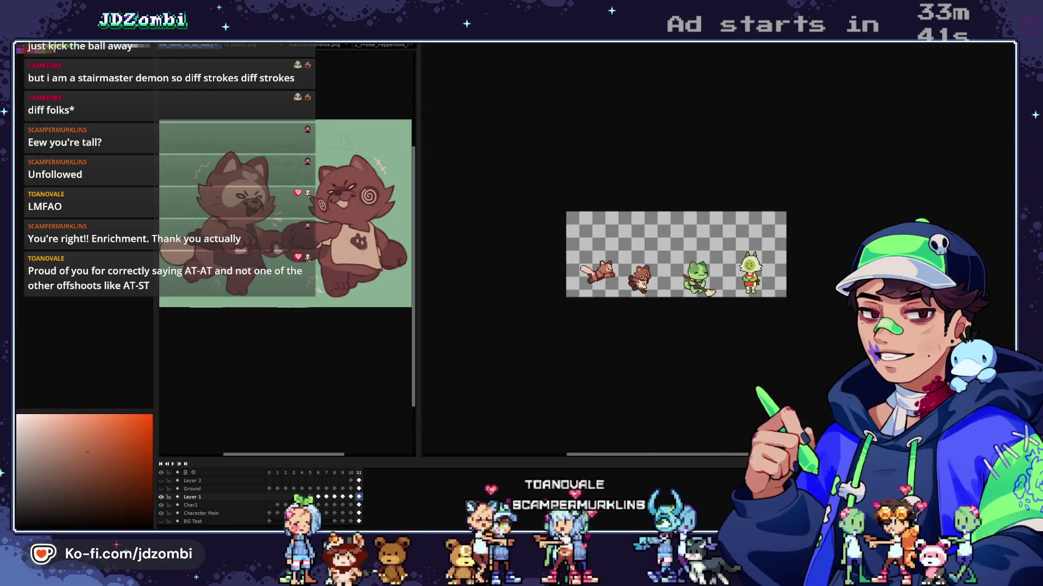
scroll(639, 269, "up", 5)
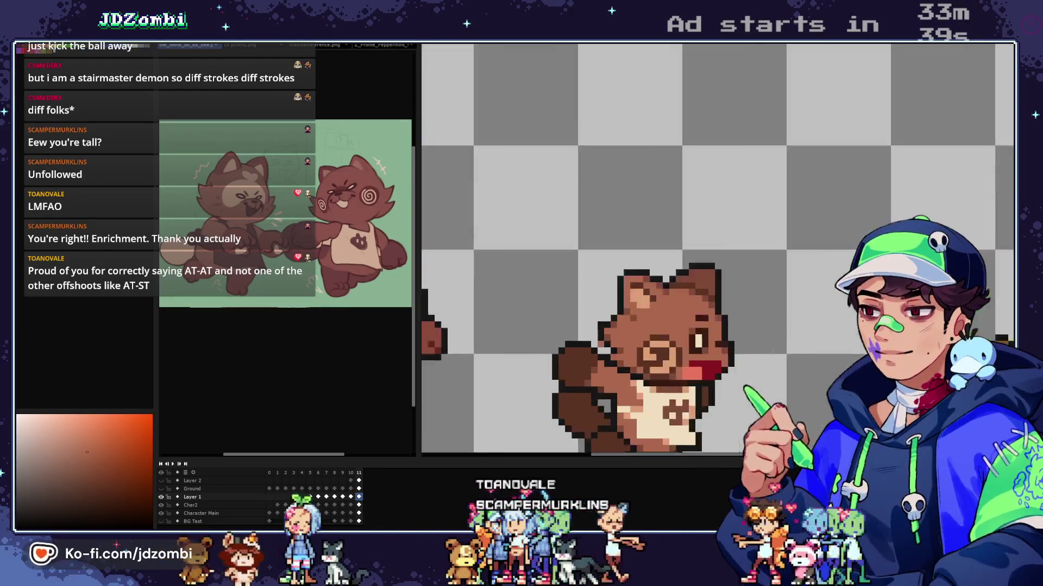
scroll(602, 380, "up", 1)
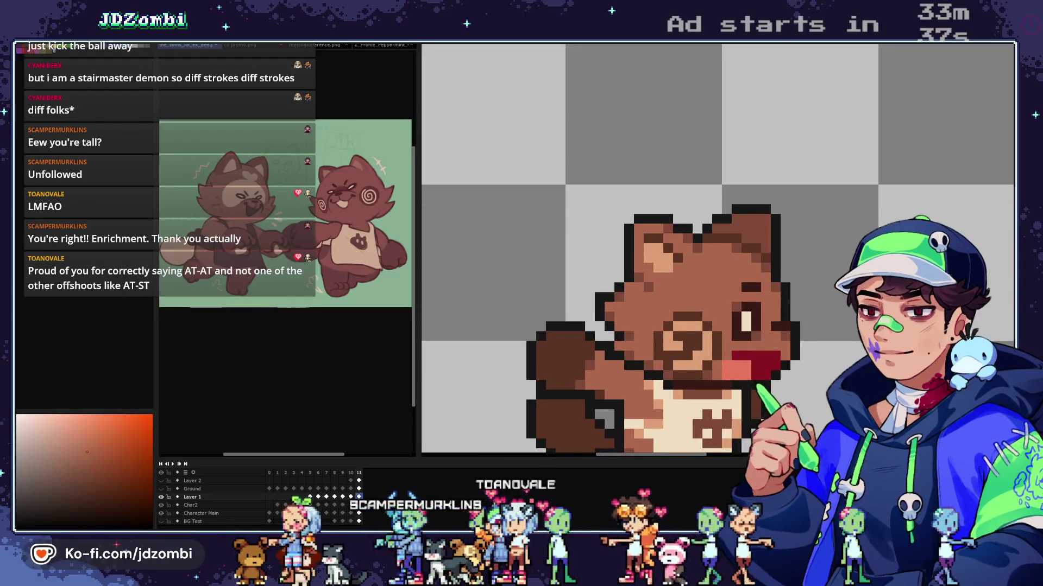
scroll(667, 304, "up", 1)
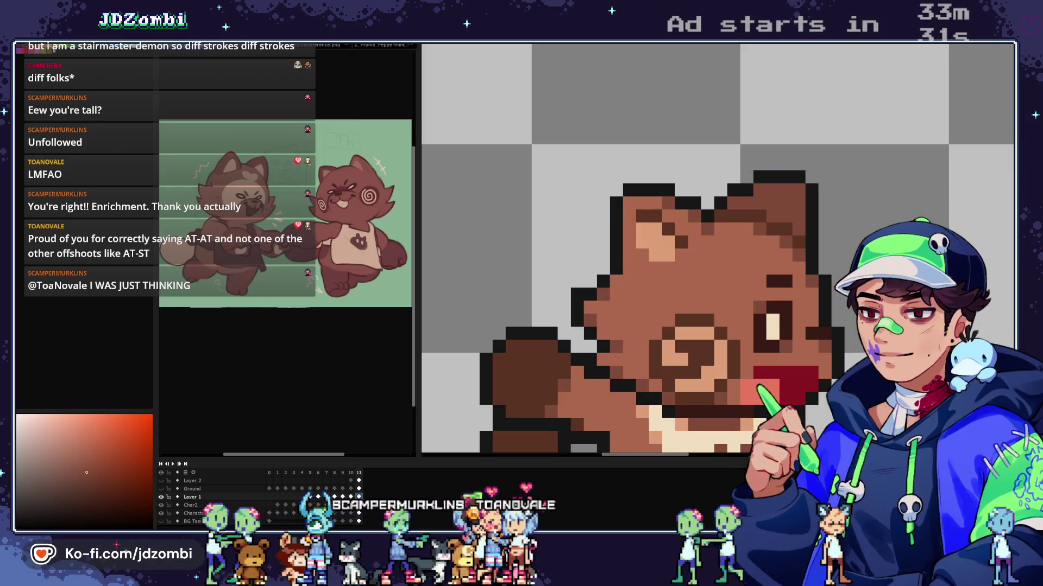
scroll(638, 279, "down", 5)
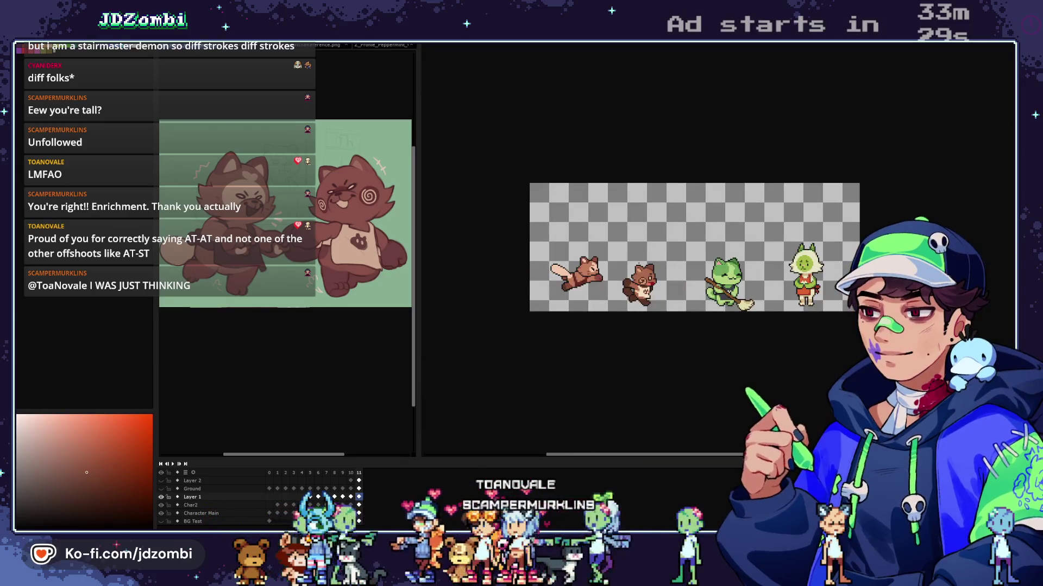
scroll(647, 244, "up", 3)
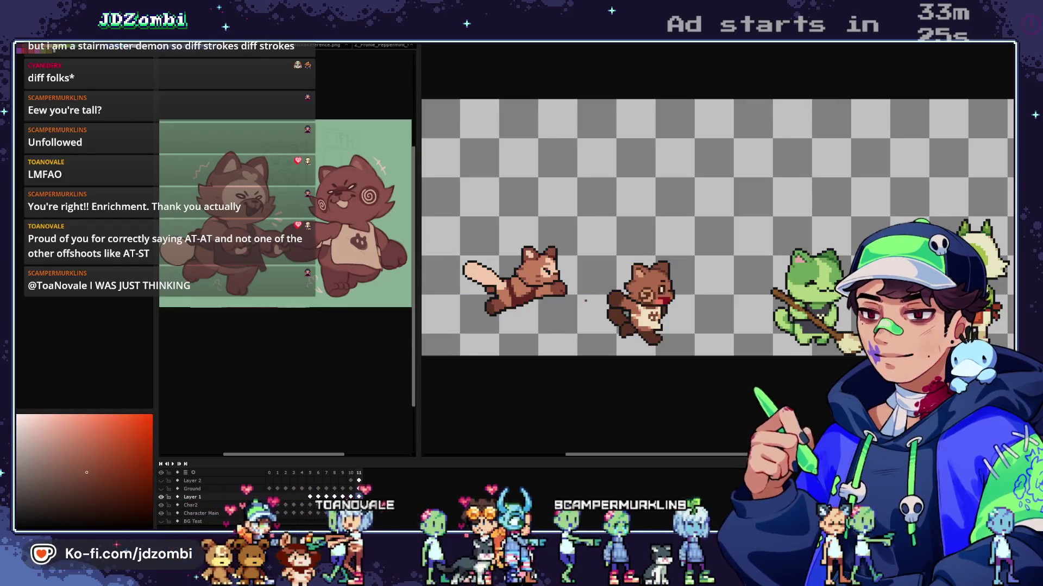
left_click_drag(585, 300, 682, 287)
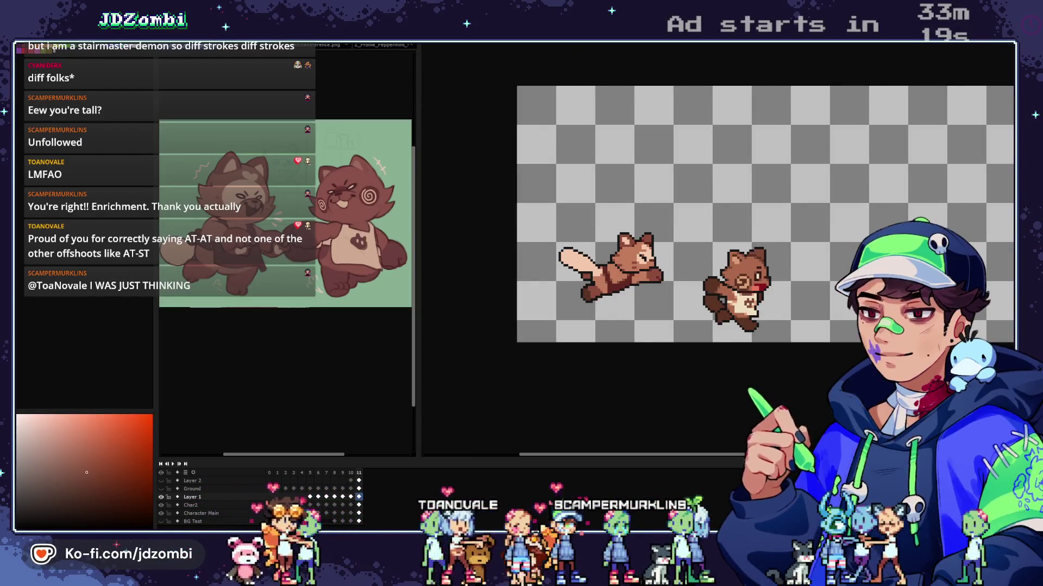
Step: Sample the leaping tanuki's orange-brown fur colour
scroll(627, 209, "up", 4)
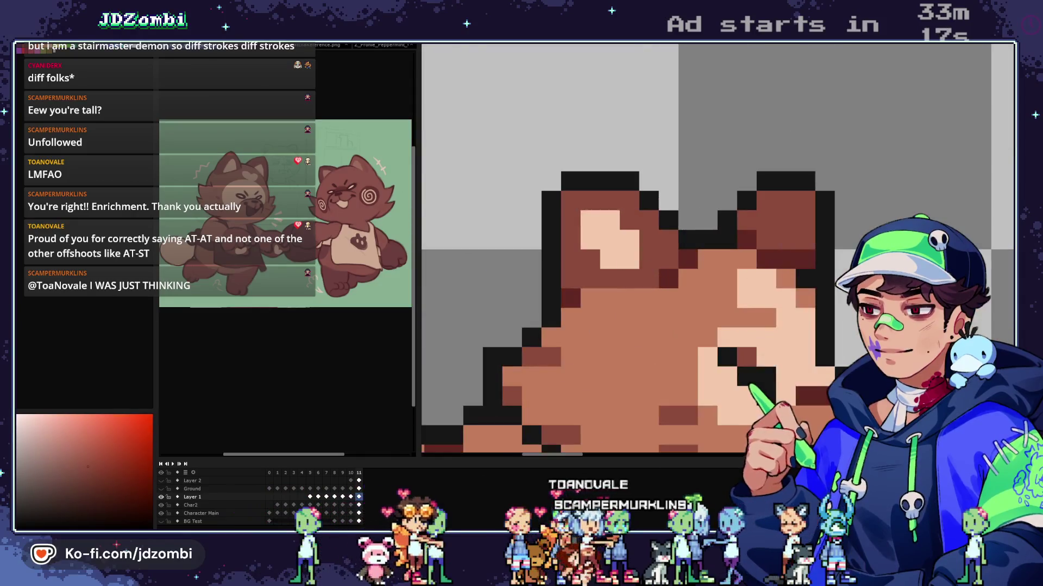
scroll(627, 209, "down", 3)
scroll(651, 294, "down", 2)
scroll(652, 293, "up", 4)
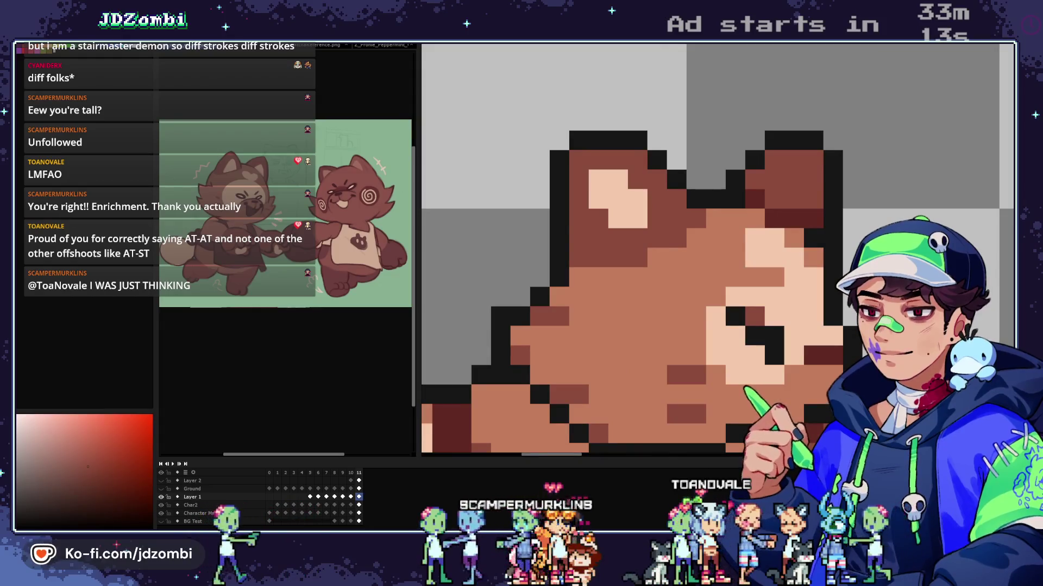
scroll(652, 261, "down", 3)
scroll(652, 261, "up", 1)
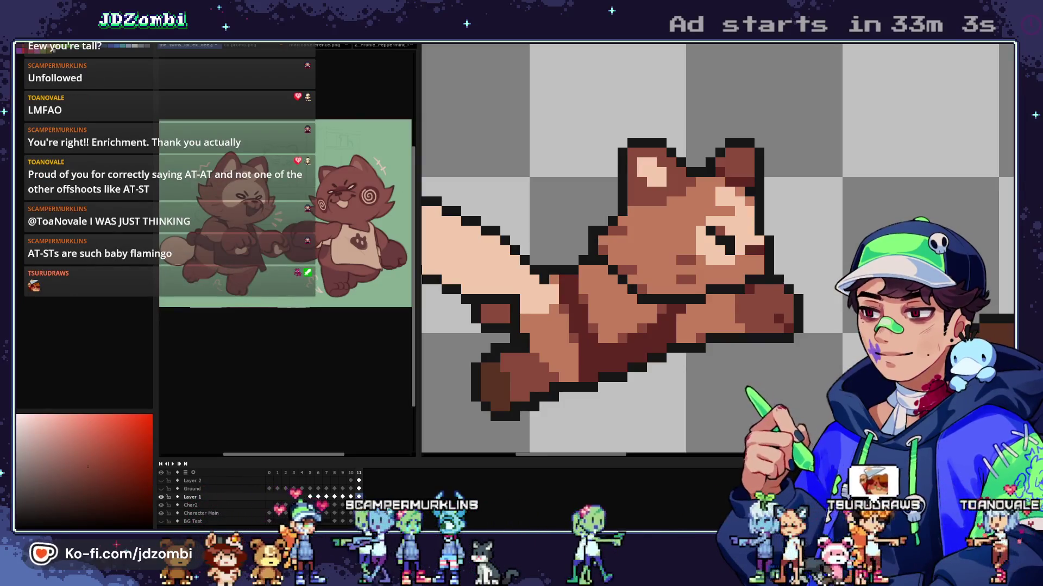
scroll(581, 239, "down", 4)
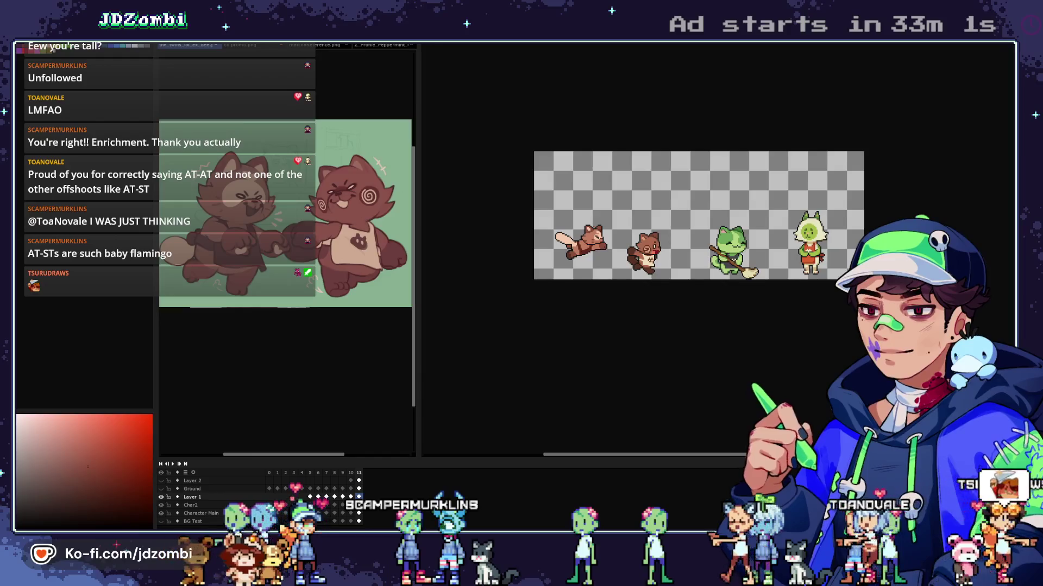
scroll(595, 228, "up", 4)
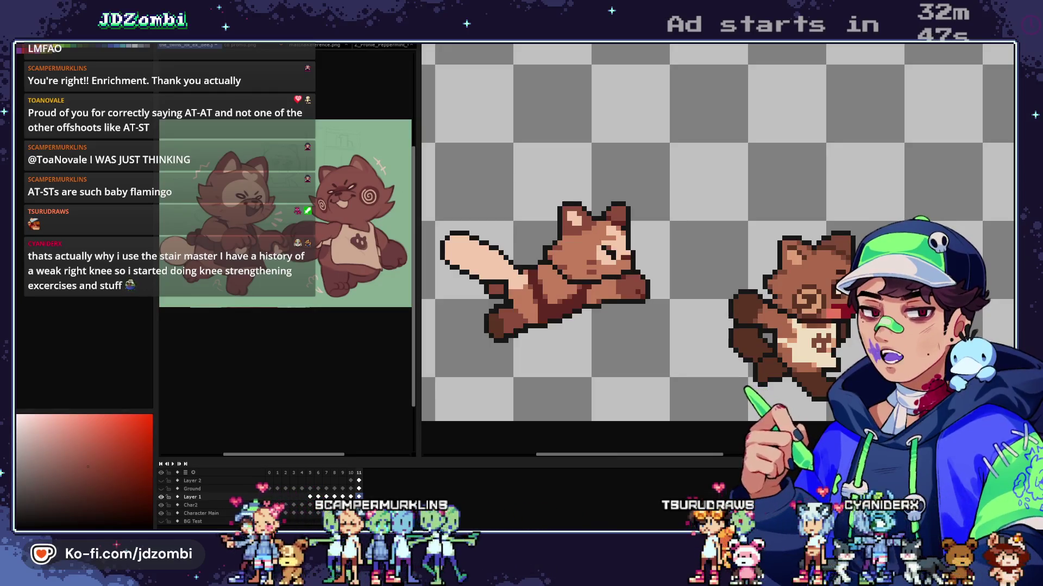
scroll(564, 230, "up", 4)
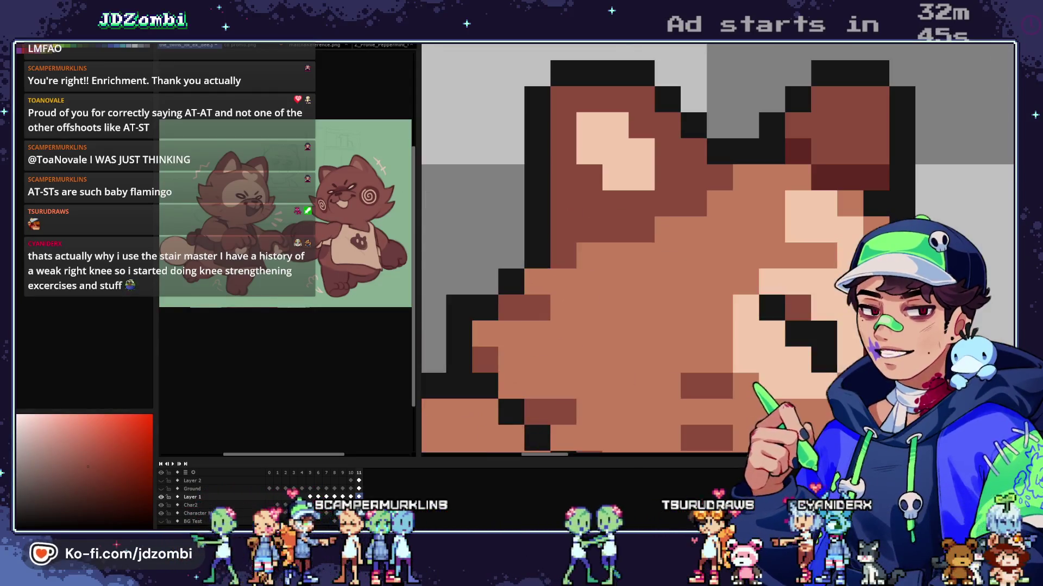
left_click(563, 256, "alt")
Step: Draw a rectangle selection around the leaping tanuki, then clear it
scroll(717, 250, "down", 5)
scroll(717, 249, "up", 4)
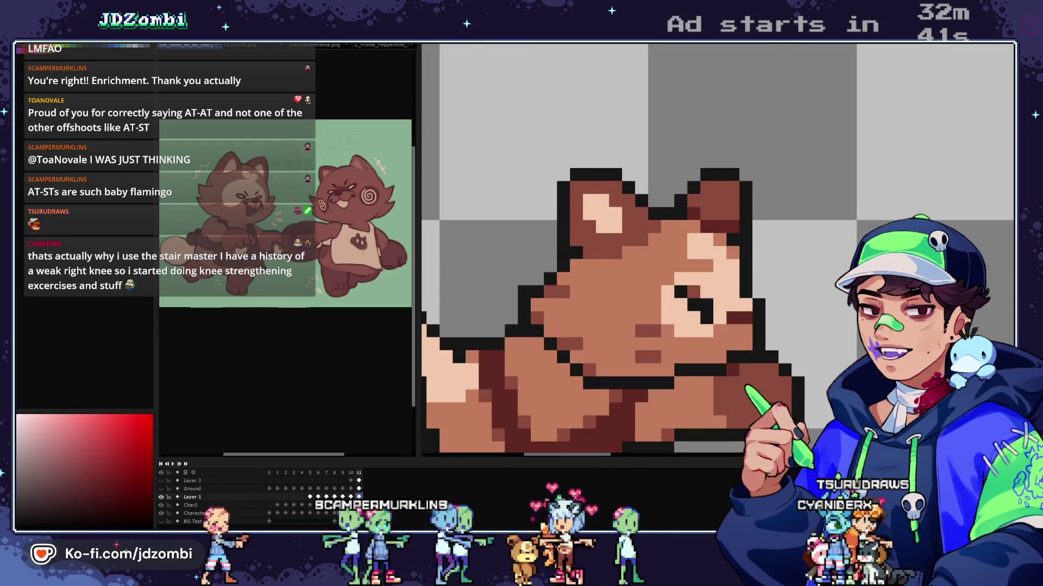
scroll(578, 250, "down", 4)
mouse_move(472, 174)
left_mouse_down()
mouse_move(550, 287)
mouse_move(636, 337)
left_mouse_up()
key("alt+Down")
key("alt+Down")
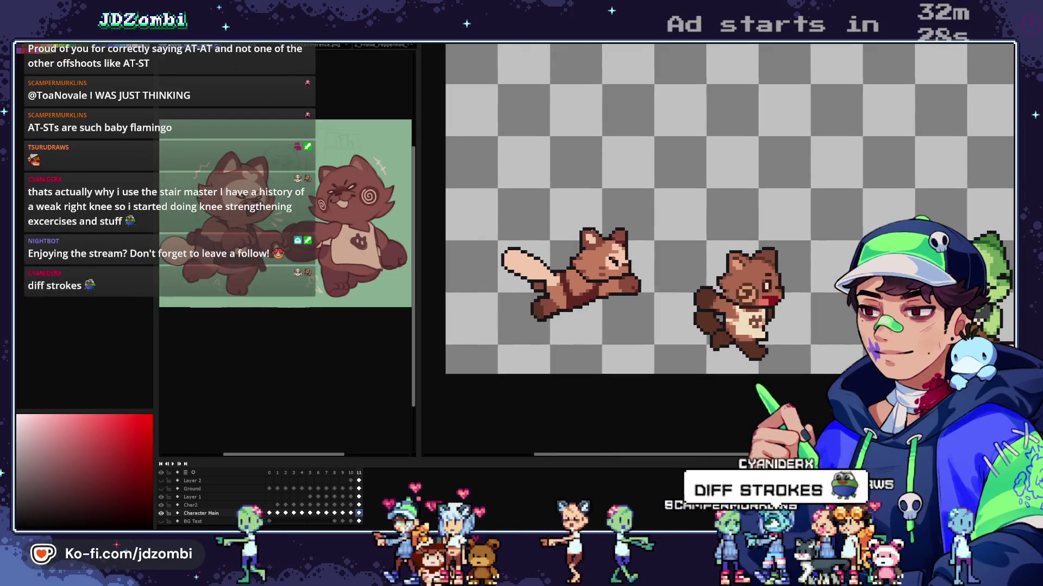
Step: Repaint several pixels near the ear base in the lighter face tone
scroll(569, 240, "up", 3)
scroll(630, 269, "up", 3)
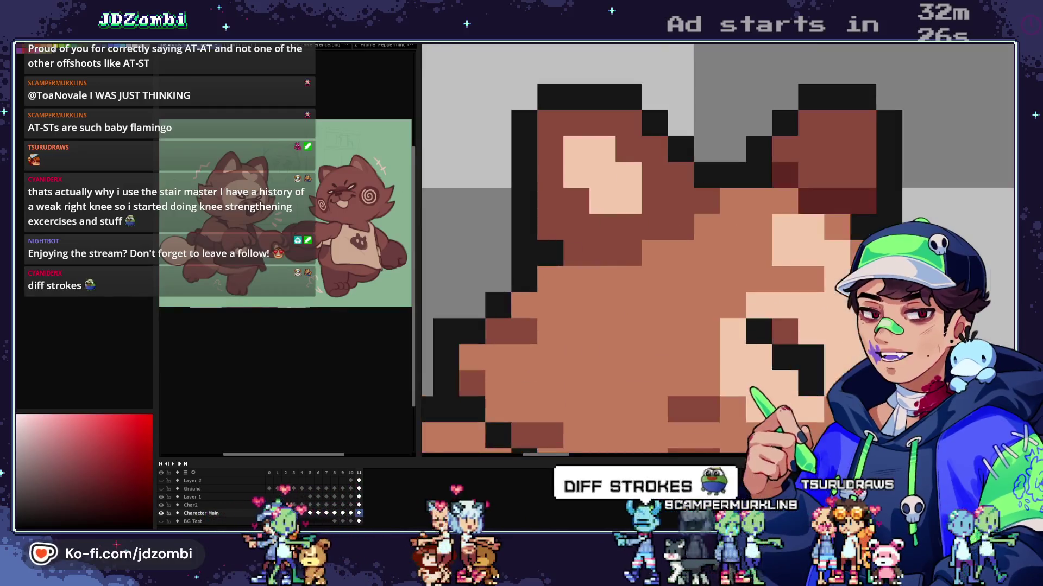
left_click_drag(655, 227, 706, 201)
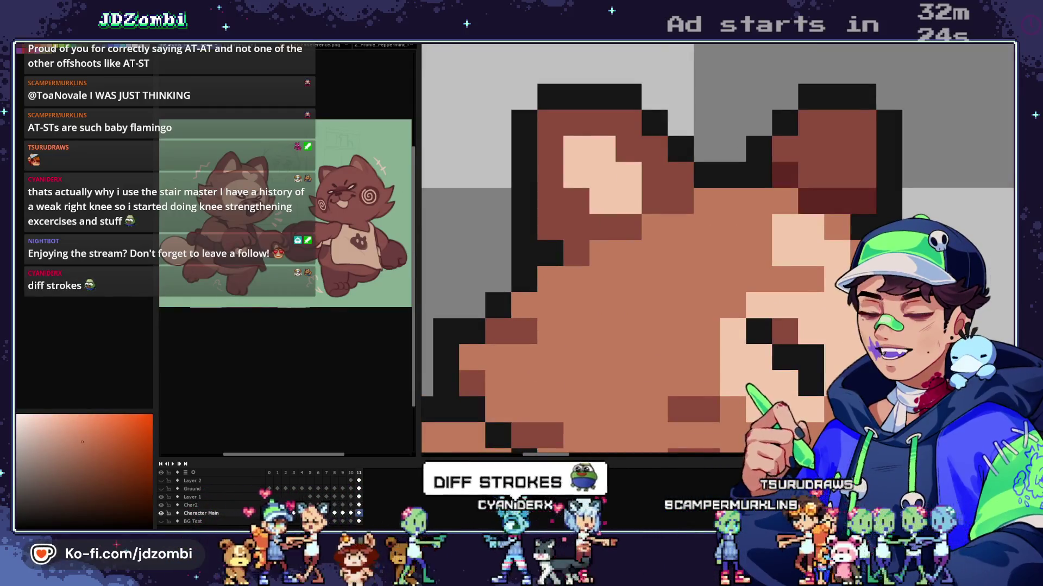
left_click(576, 253)
left_click(550, 253)
scroll(598, 255, "down", 5)
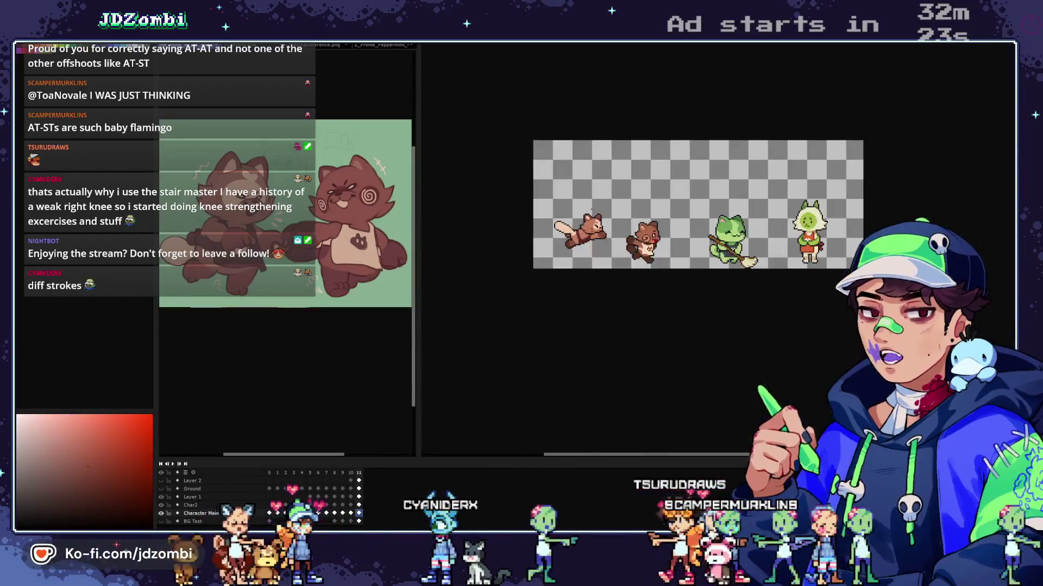
scroll(570, 272, "up", 2)
scroll(592, 241, "up", 3)
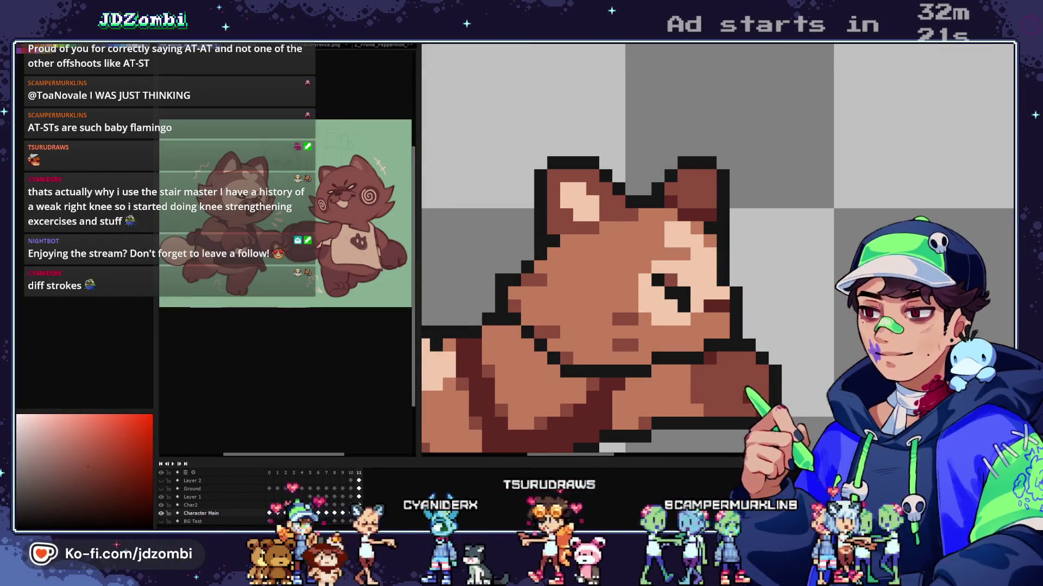
scroll(608, 217, "down", 4)
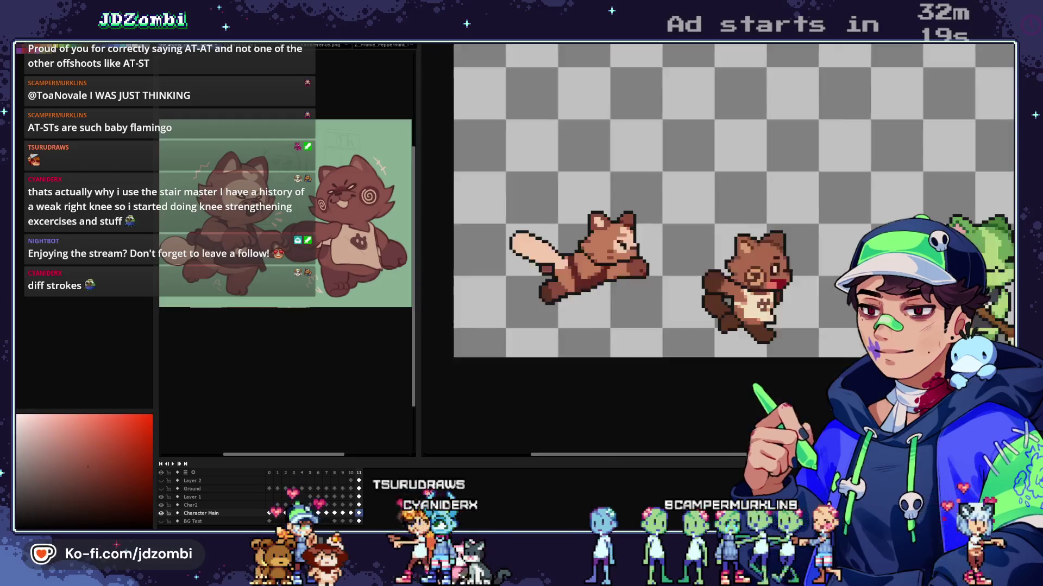
scroll(609, 217, "up", 1)
scroll(604, 223, "up", 3)
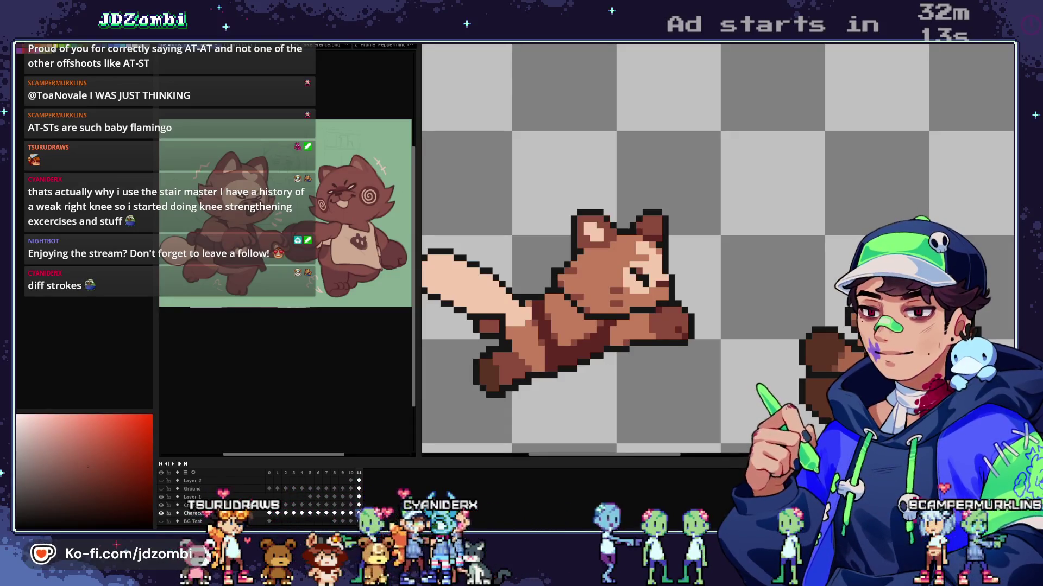
Step: Select the leaping tanuki's pale outstretched arm and delete it
scroll(604, 223, "down", 4)
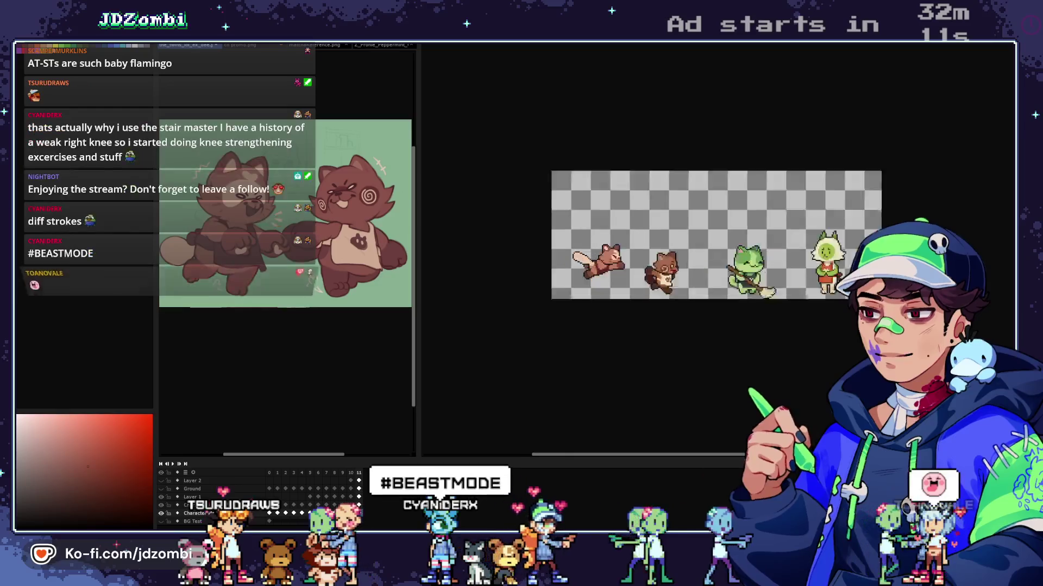
scroll(604, 247, "up", 3)
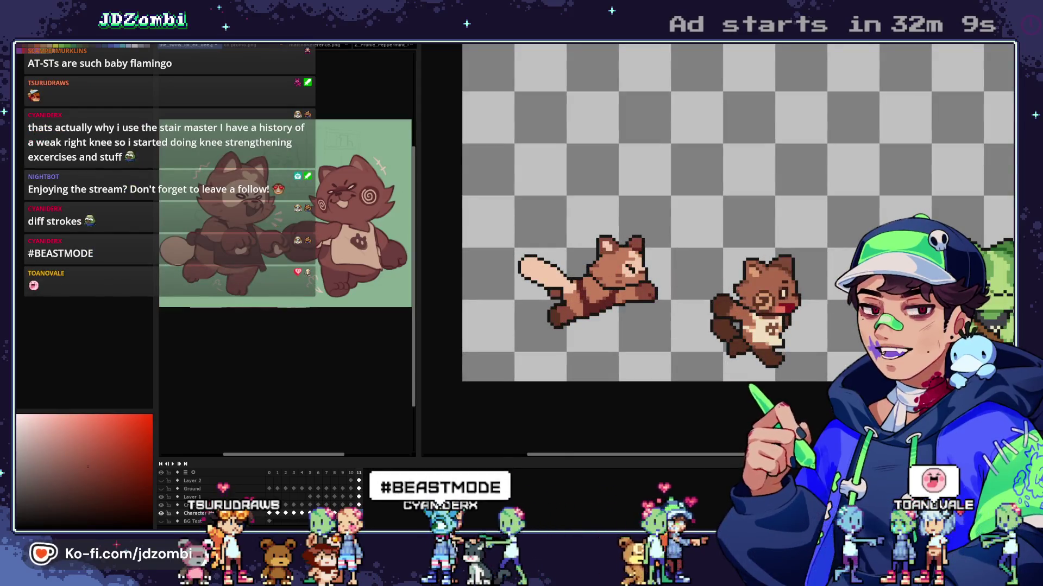
scroll(543, 277, "up", 3)
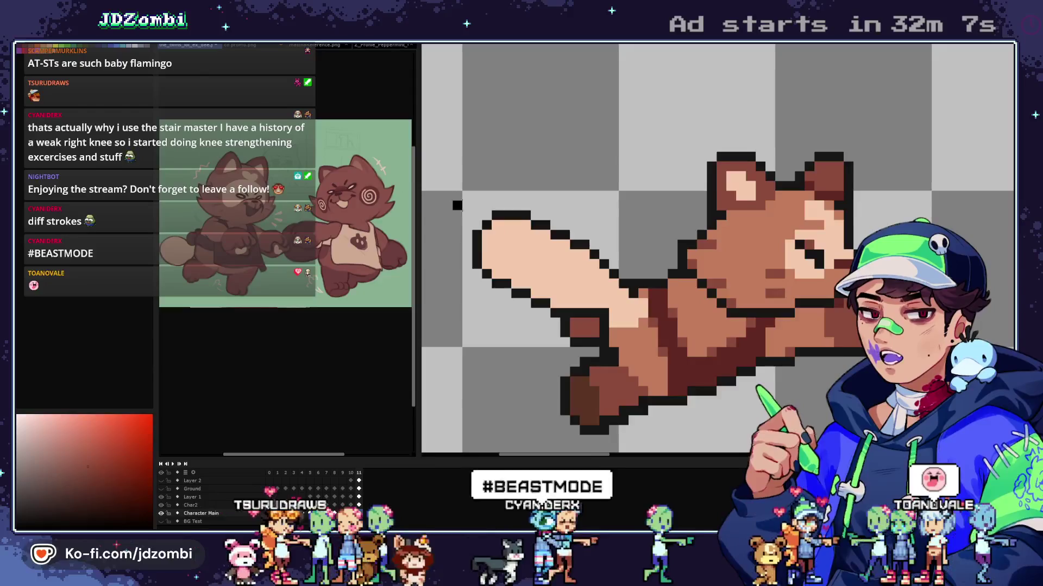
left_click_drag(455, 202, 611, 318)
scroll(611, 318, "up", 2)
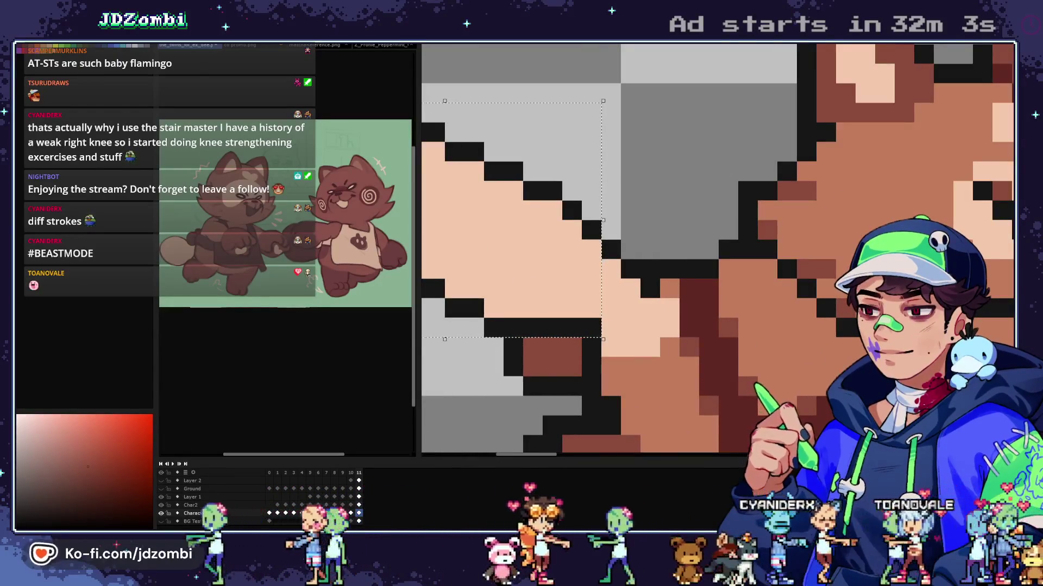
scroll(602, 250, "down", 3)
scroll(706, 249, "down", 1)
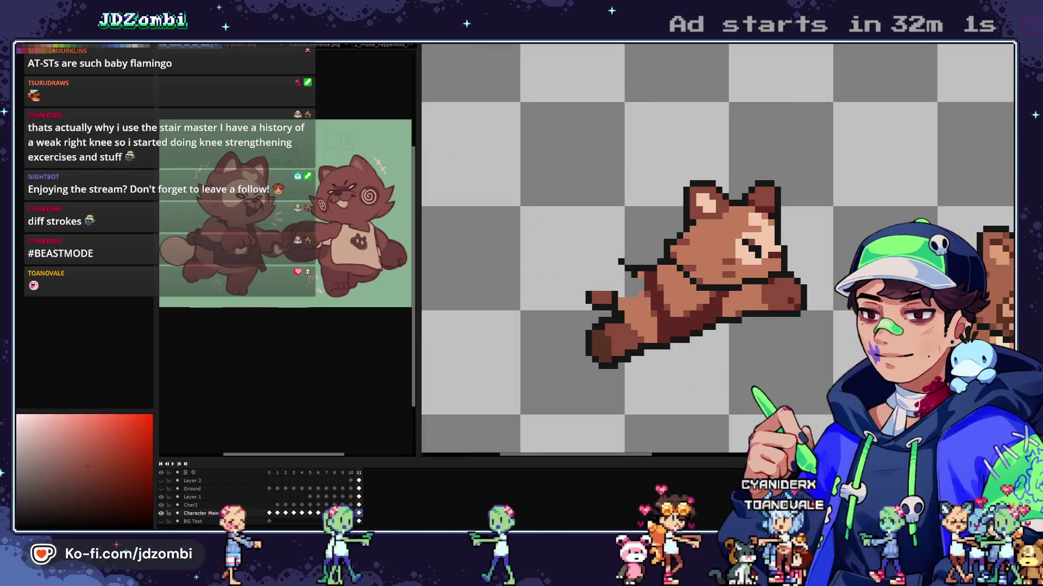
key("Delete")
Step: Paste the pale arm onto the Char2 layer, then undo the paste
scroll(615, 296, "up", 2)
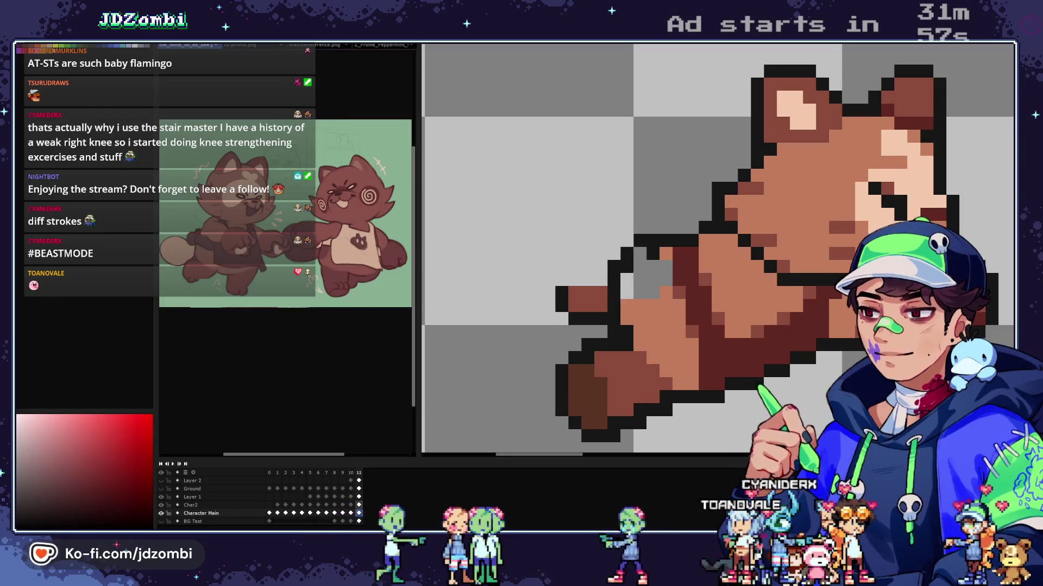
left_click(191, 505)
key("ctrl+v")
key("ctrl+z")
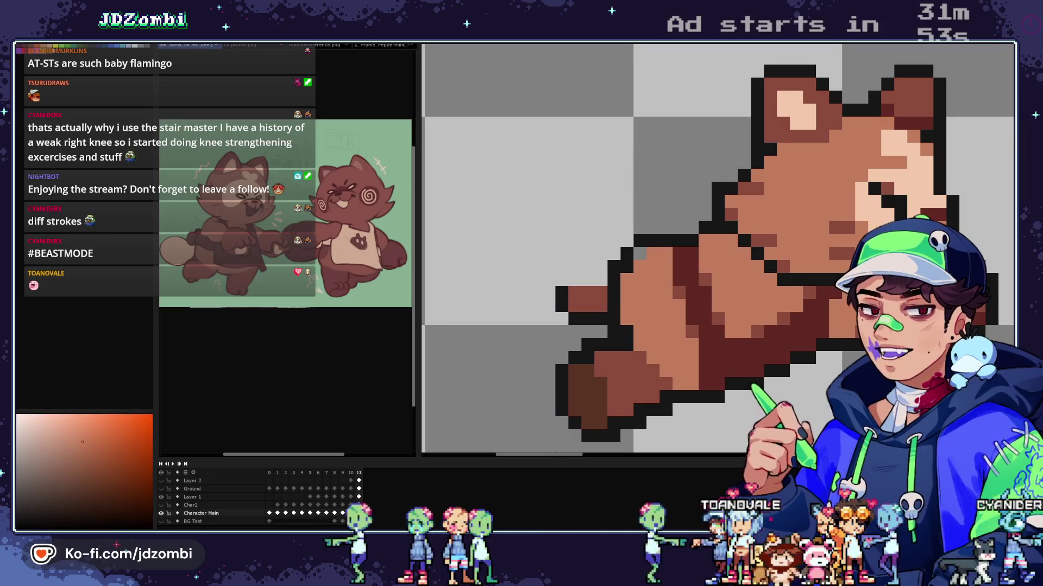
Step: Draw black outline along the arm's upper-left edge and recolour the hand pixels medium brown
mouse_move(620, 247)
left_mouse_down()
mouse_move(600, 240)
mouse_move(561, 280)
mouse_move(587, 279)
left_mouse_up()
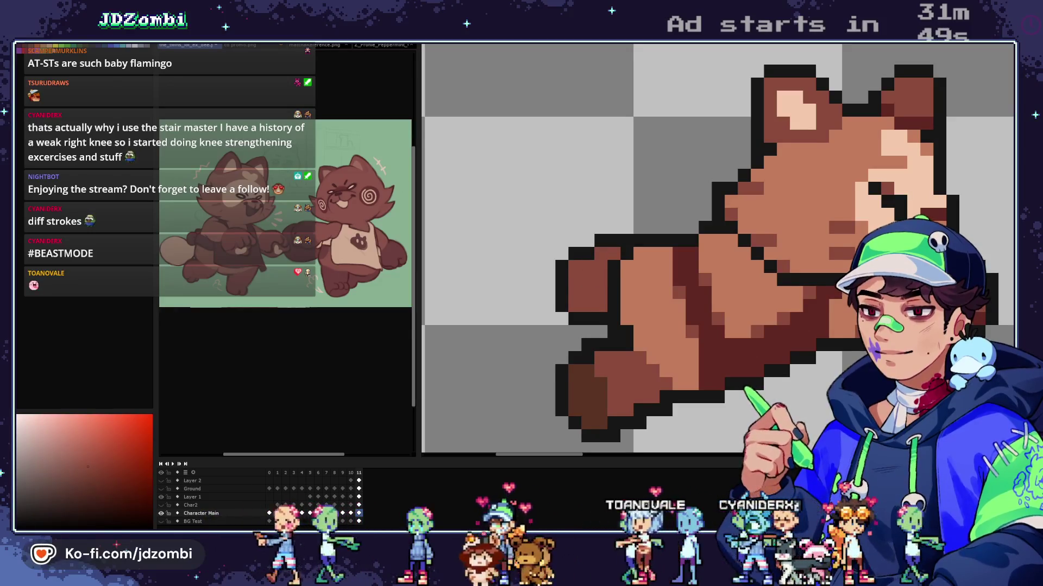
scroll(625, 244, "down", 3)
scroll(624, 245, "up", 4)
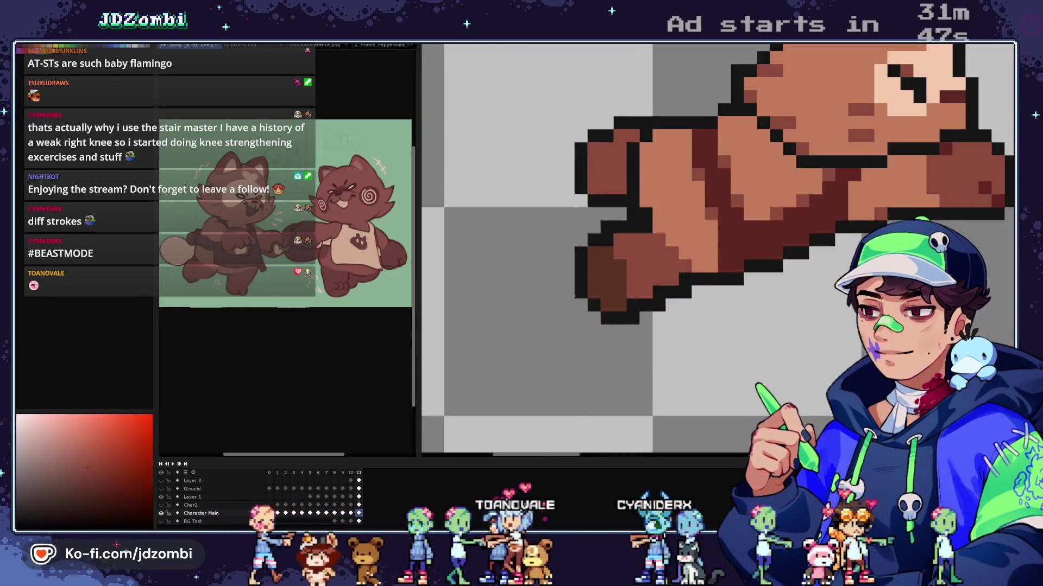
mouse_move(613, 252)
left_mouse_down()
mouse_move(597, 293)
mouse_move(614, 307)
left_mouse_up()
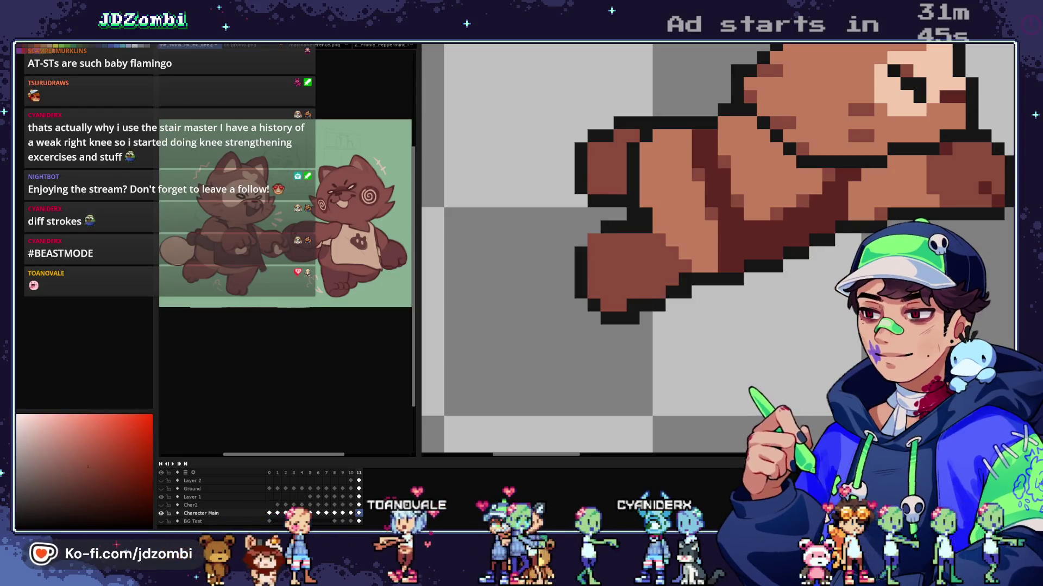
scroll(706, 228, "down", 4)
scroll(706, 228, "up", 2)
scroll(640, 269, "up", 1)
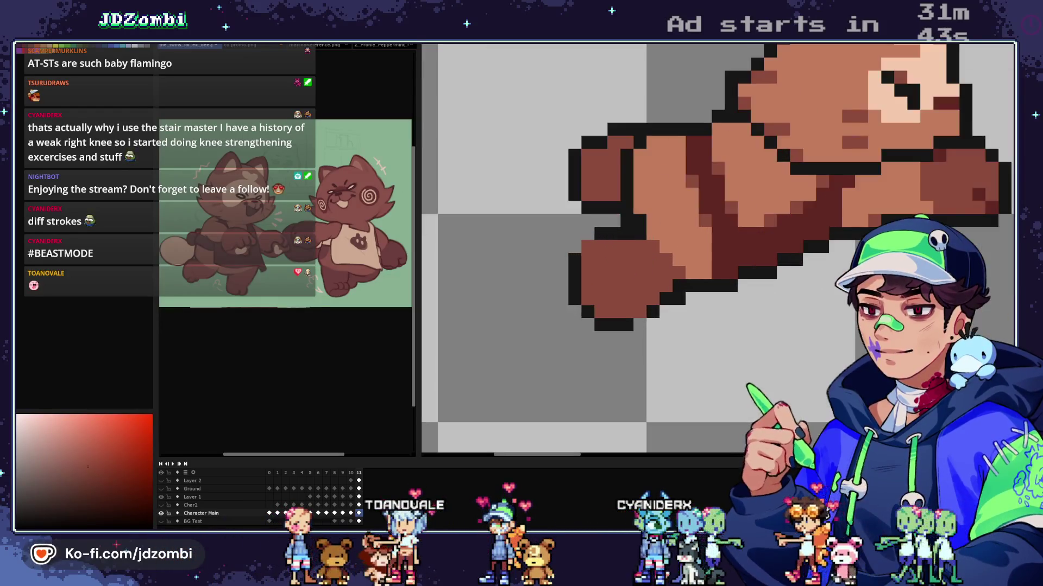
Step: Redraw the outline along the hand's edge, then paint over stray black outline pixels in brown
mouse_move(607, 221)
left_mouse_down()
mouse_move(587, 221)
mouse_move(581, 266)
left_mouse_up()
scroll(598, 244, "down", 1)
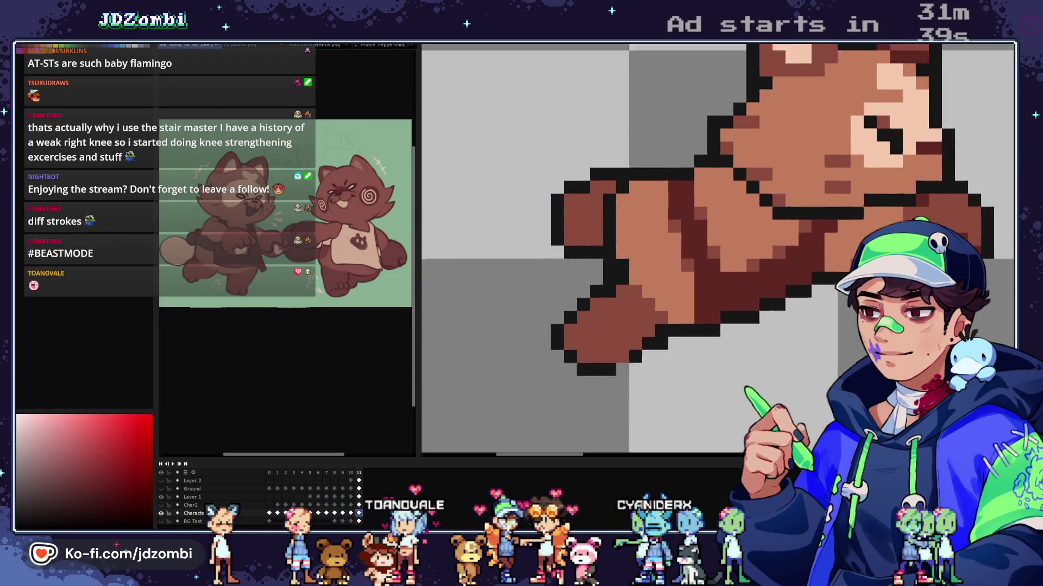
scroll(598, 244, "up", 1)
left_click(100, 486)
scroll(598, 244, "up", 2)
left_click_drag(590, 255, 615, 168)
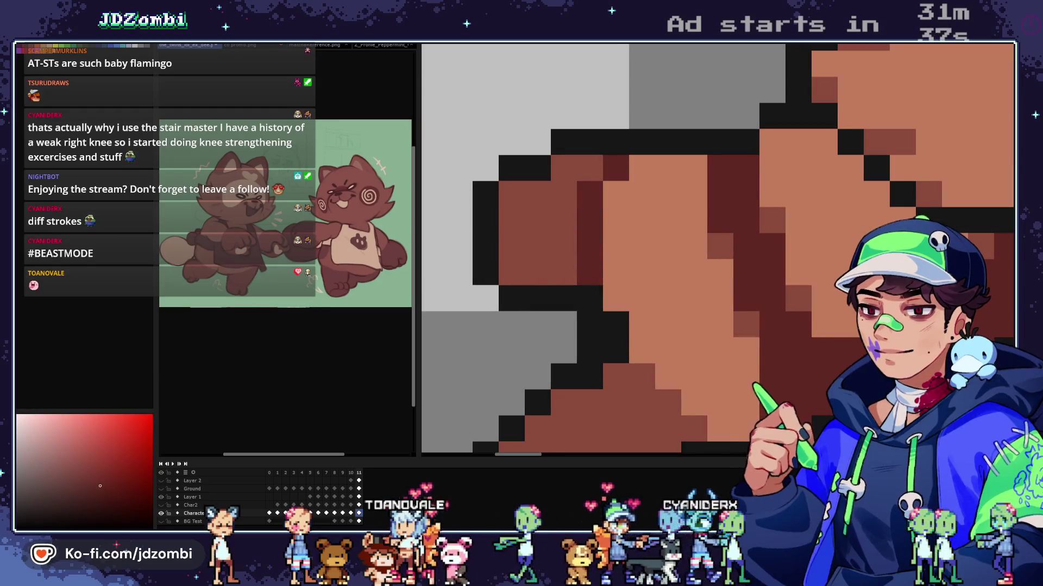
scroll(597, 228, "down", 2)
scroll(625, 239, "up", 2)
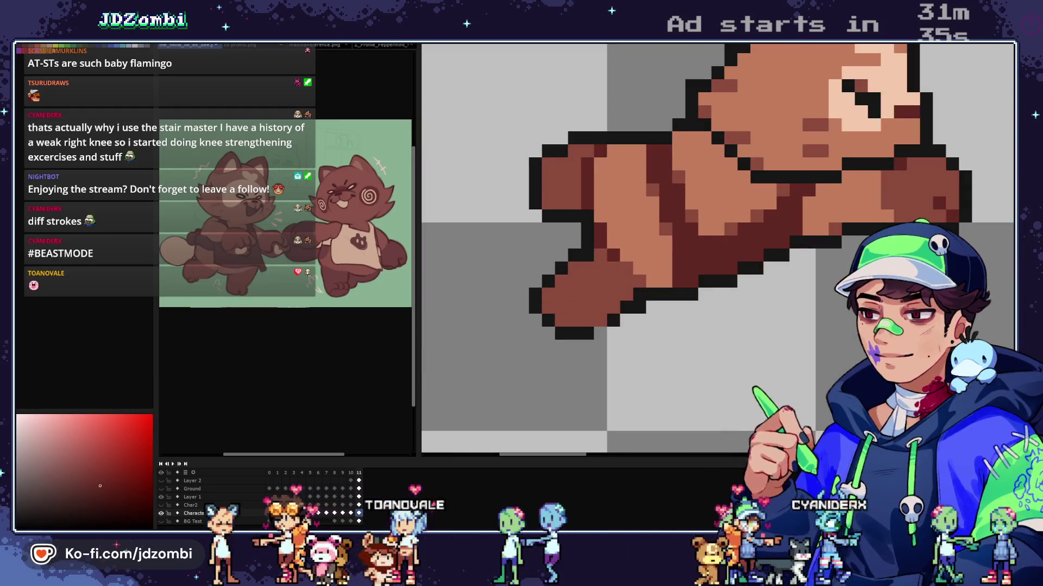
Step: Reshape the hand's lower-left outline and select the tanuki's hand area
left_click_drag(535, 296, 600, 333)
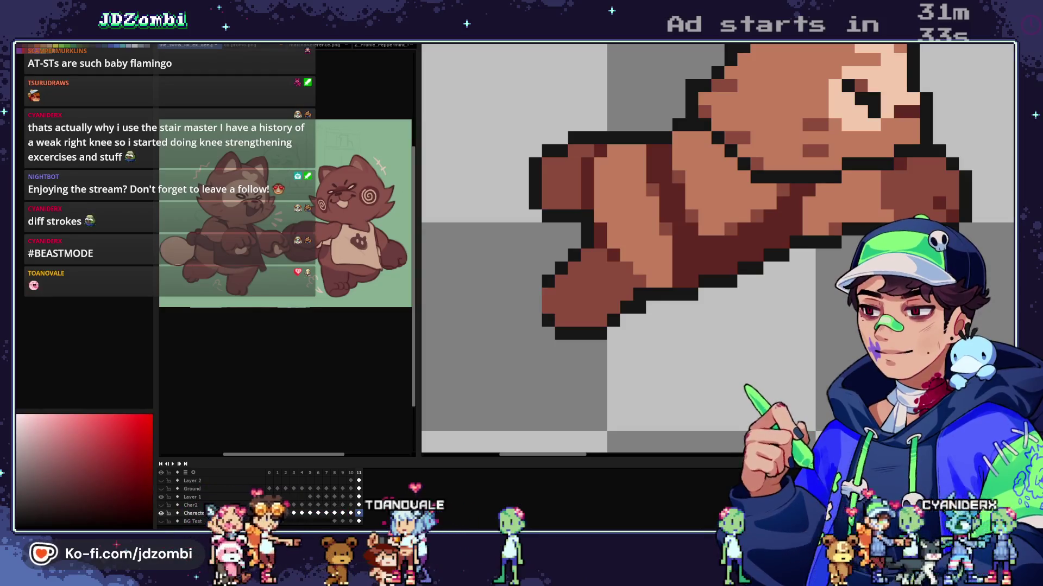
scroll(548, 293, "down", 4)
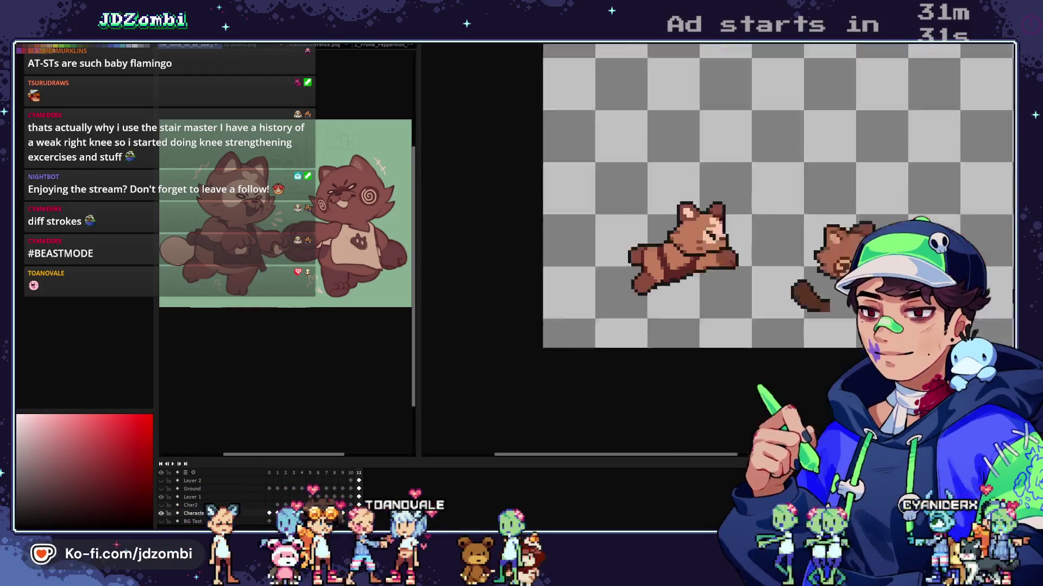
scroll(661, 250, "up", 4)
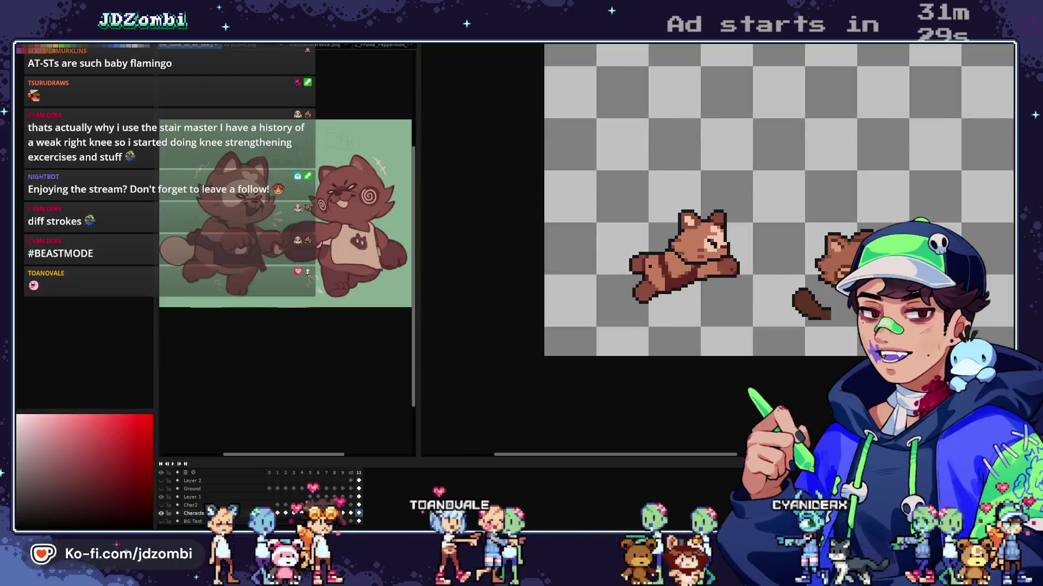
scroll(644, 263, "up", 3)
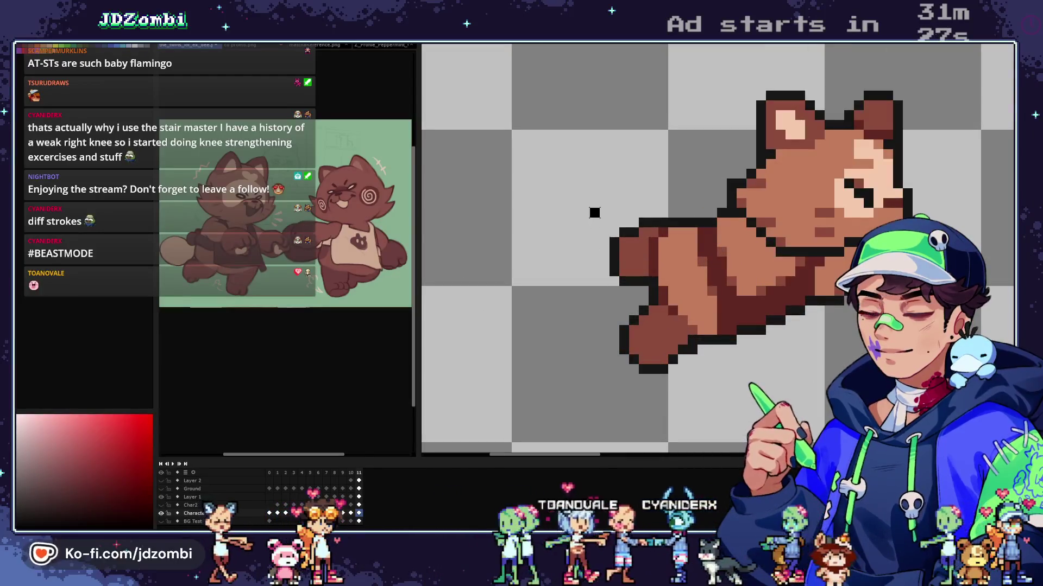
left_click_drag(577, 206, 641, 288)
scroll(641, 247, "down", 5)
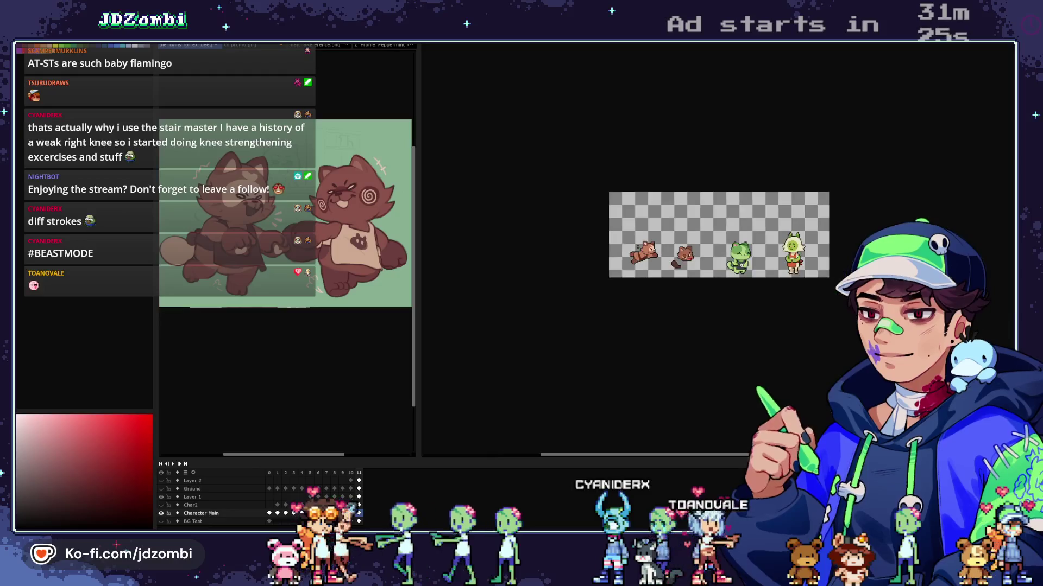
Step: Pick a darker red-brown and pencil shading onto the tanuki's hand
scroll(620, 278, "up", 5)
scroll(620, 278, "up", 3)
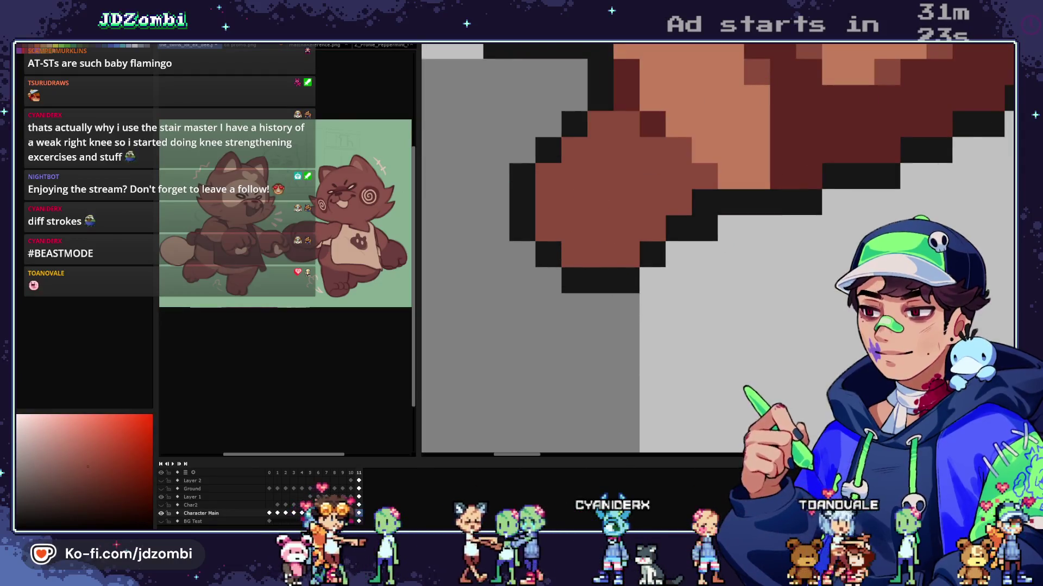
left_click(100, 486)
left_click_drag(626, 228, 626, 254)
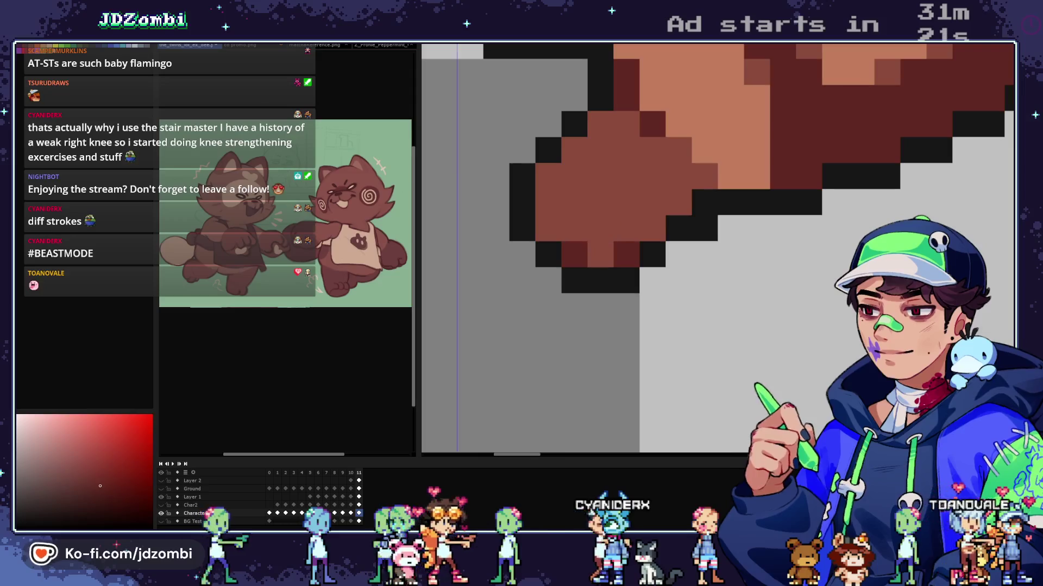
scroll(624, 245, "down", 5)
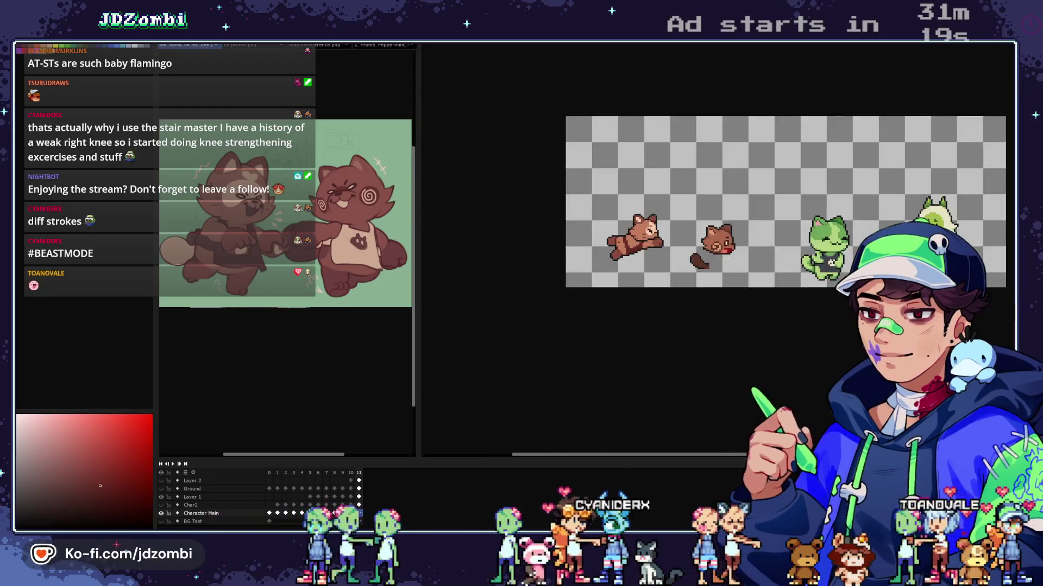
scroll(614, 244, "up", 5)
Step: Recolour parts of the arm and head outline dark red
scroll(625, 217, "down", 5)
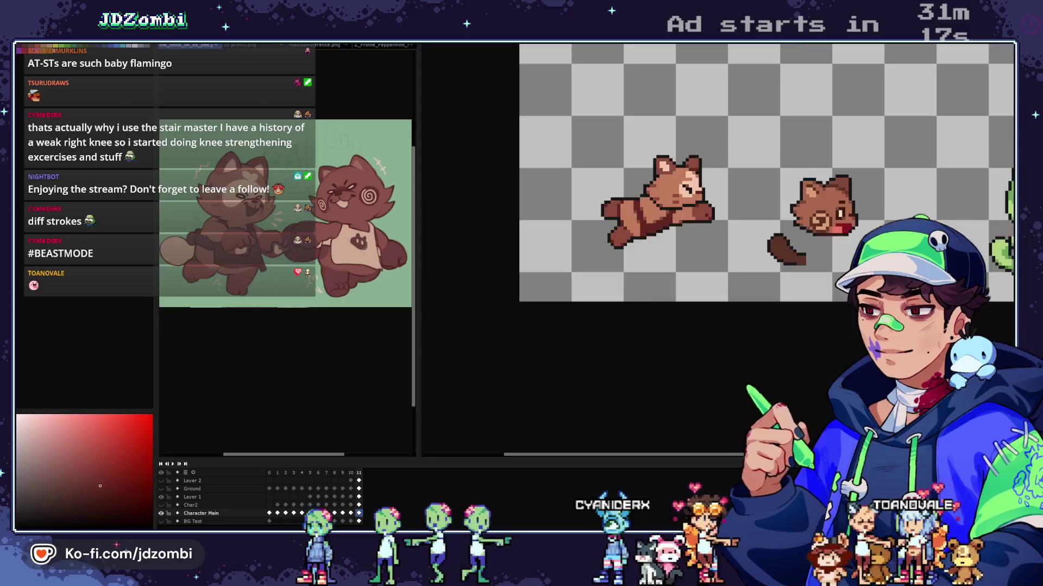
scroll(633, 209, "up", 5)
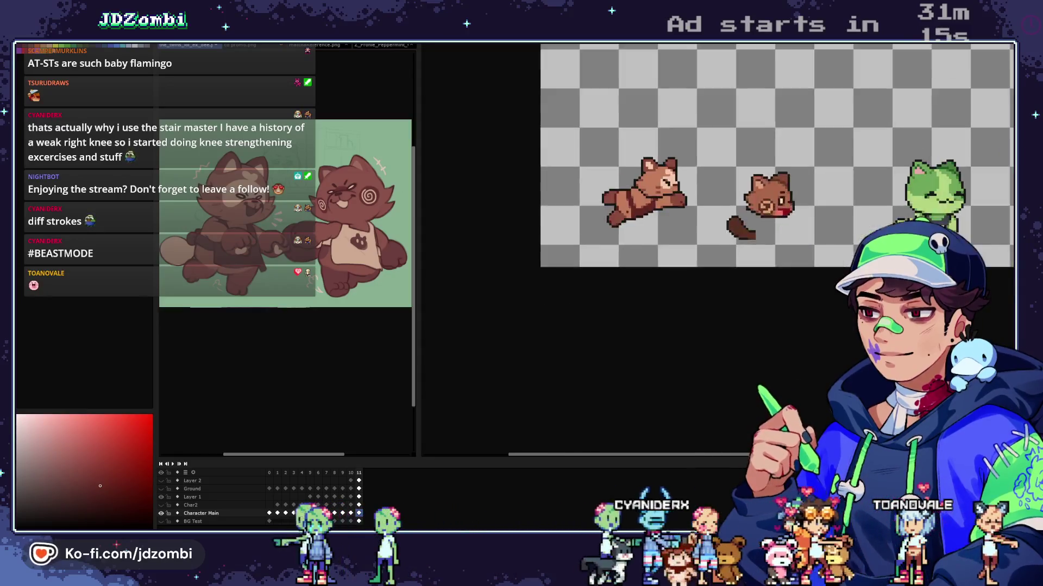
scroll(643, 220, "up", 3)
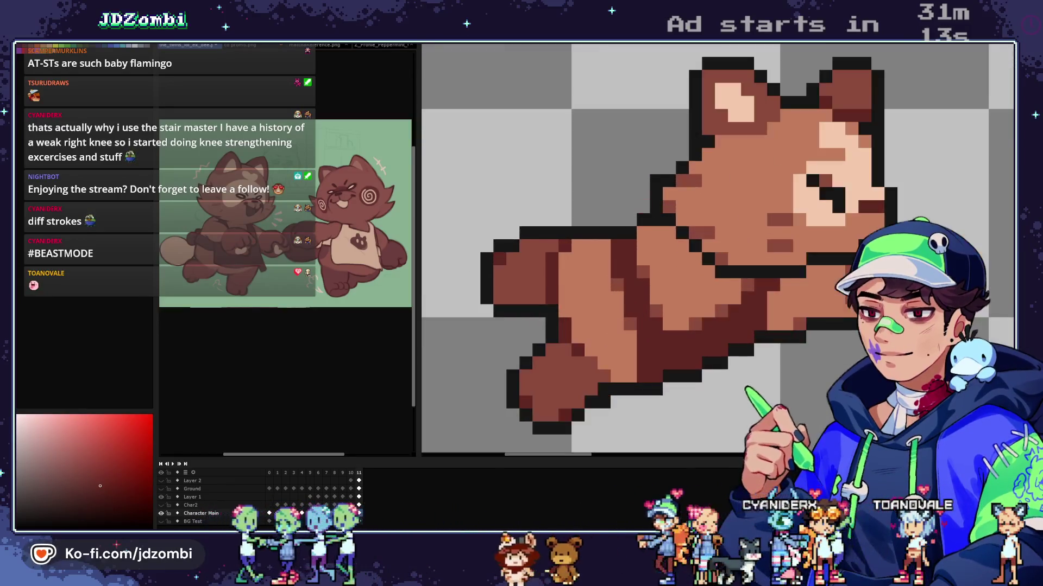
scroll(643, 219, "down", 5)
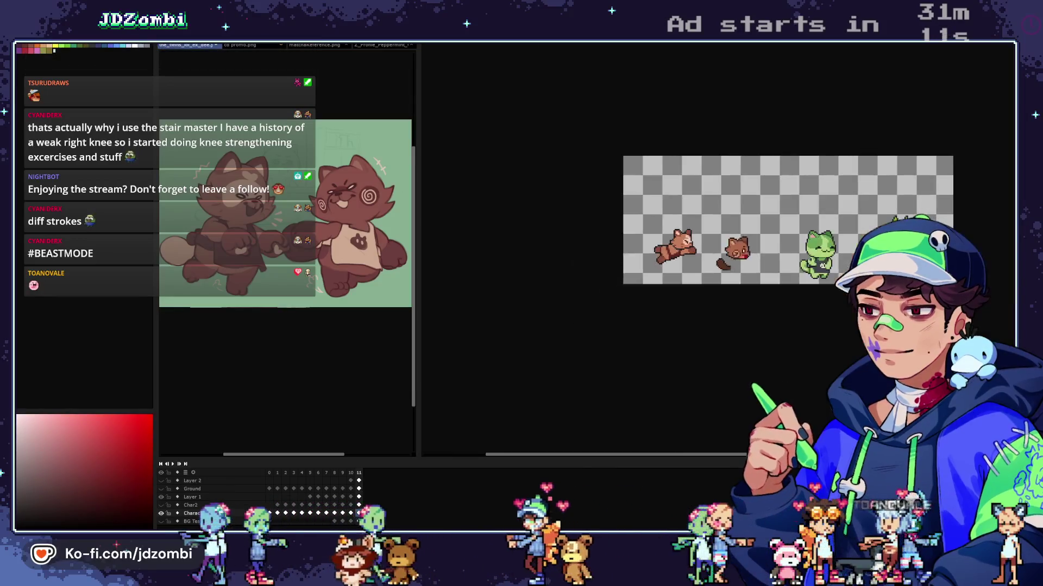
scroll(643, 220, "up", 6)
mouse_move(728, 311)
left_mouse_down()
mouse_move(670, 293)
mouse_move(640, 252)
left_mouse_up()
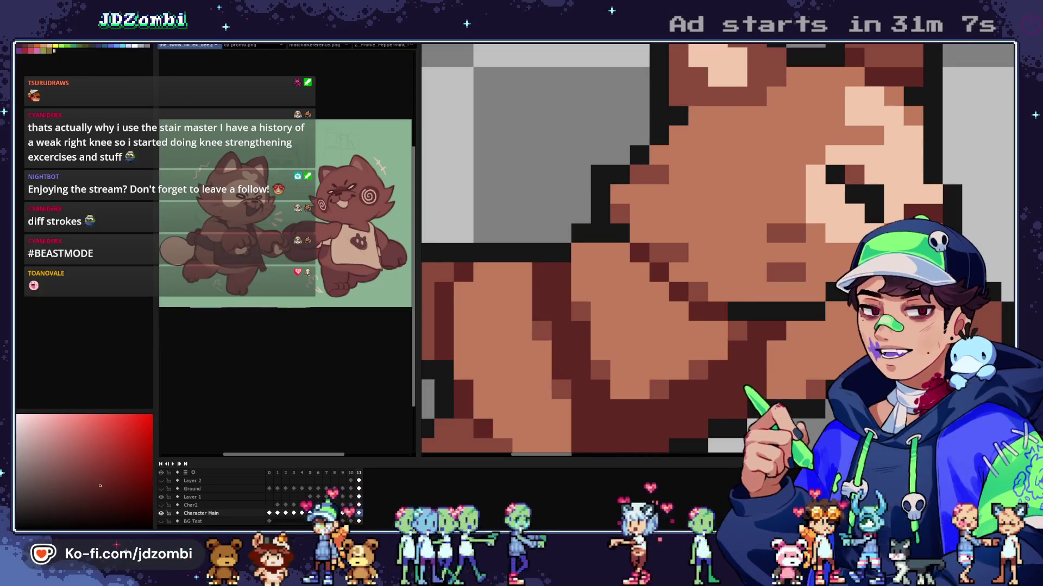